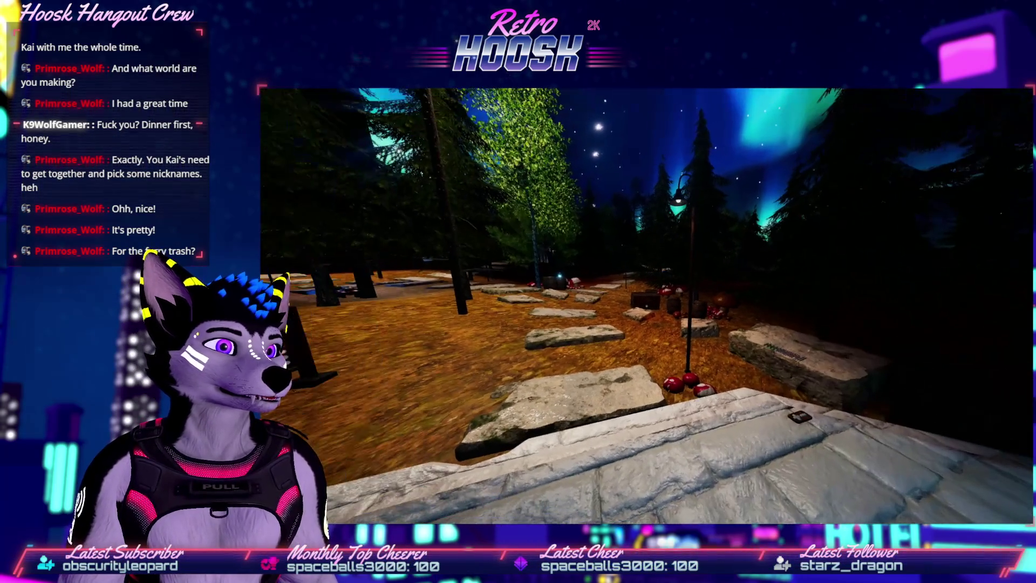
- Dismiss the Windows Start menu and bring up VRChat's Launch Pad over the forest world
key(super)
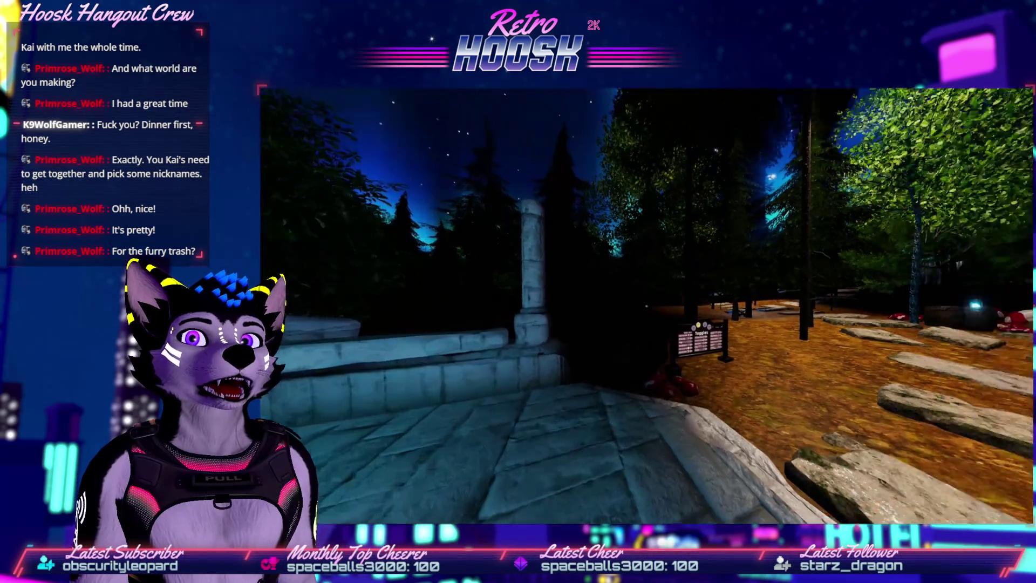
key(Escape)
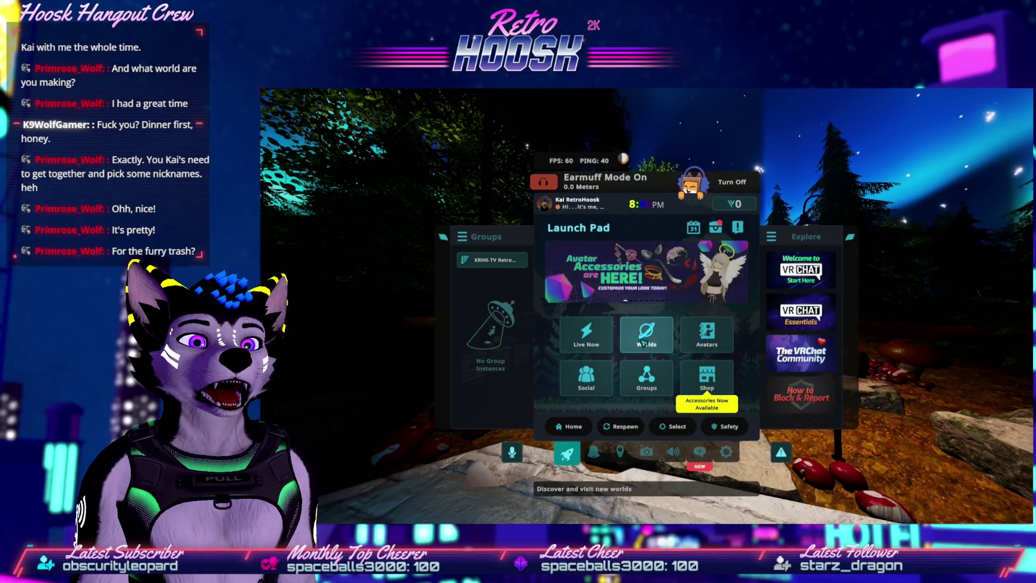
- Find the Pacific Hollow world under My Worlds > Uploaded in the world browser
click(528, 467)
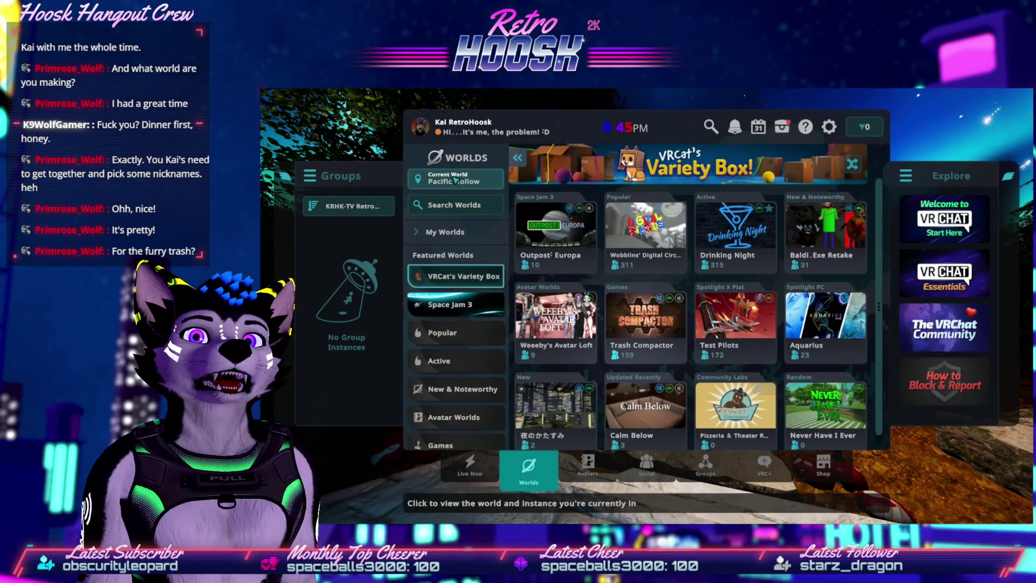
click(456, 179)
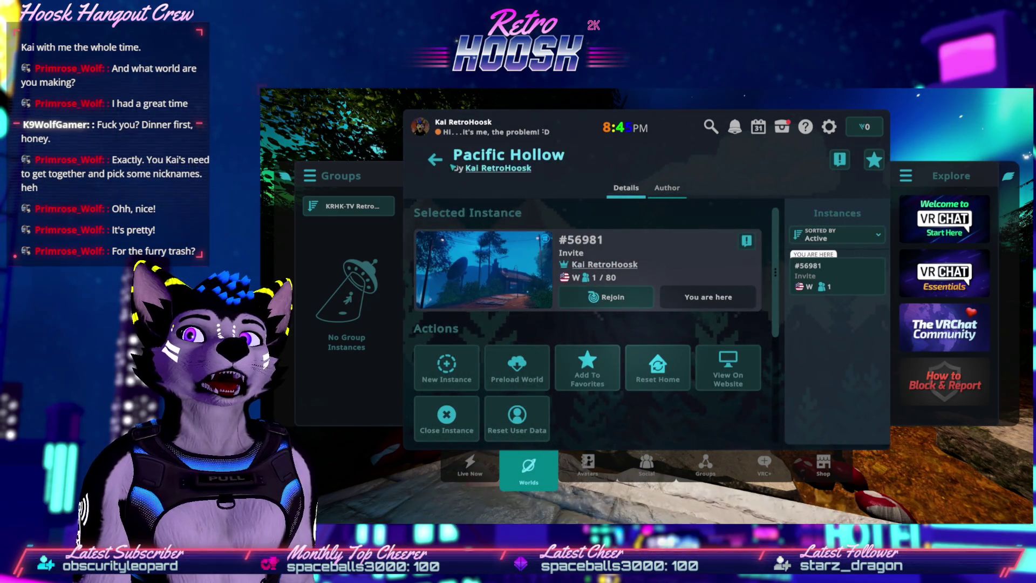
click(529, 469)
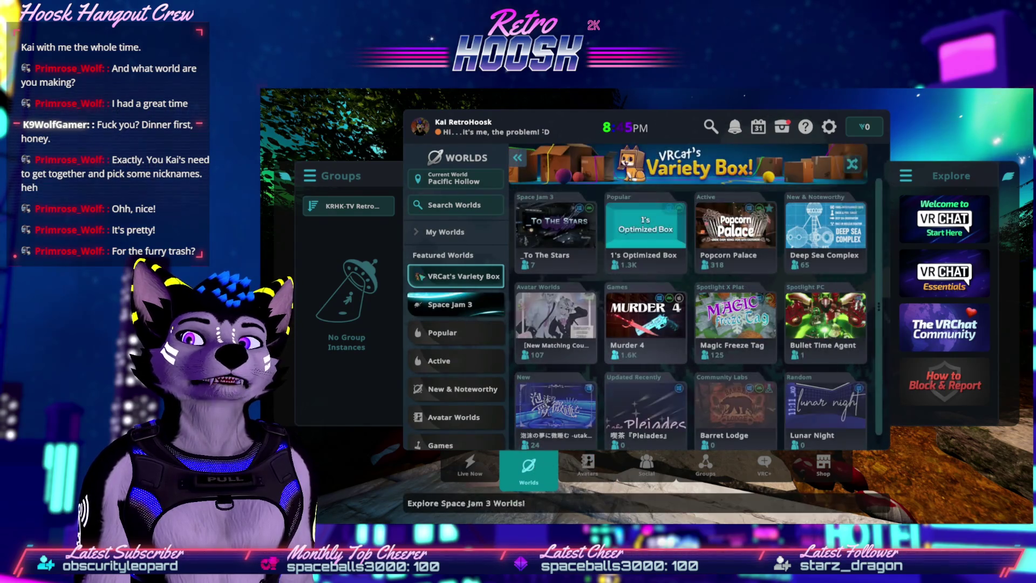
click(445, 232)
click(457, 256)
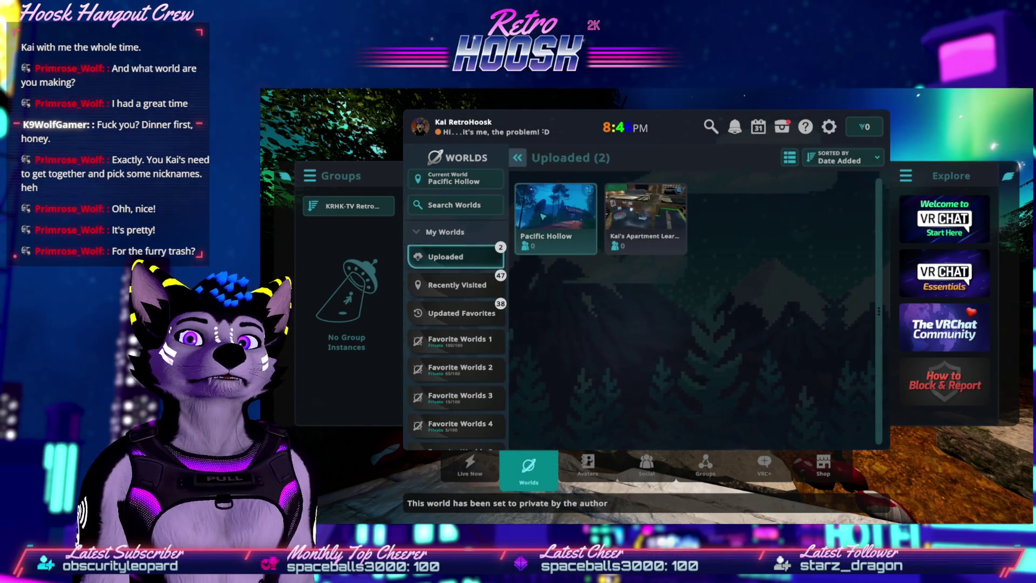
click(551, 212)
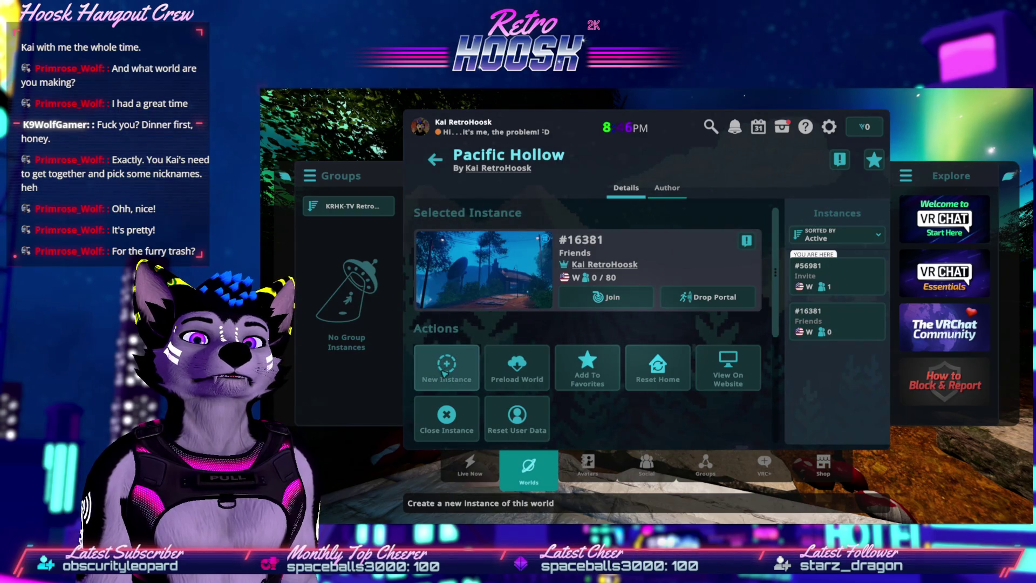
- Create a new Invite-only instance of Pacific Hollow and join it
click(445, 372)
click(598, 324)
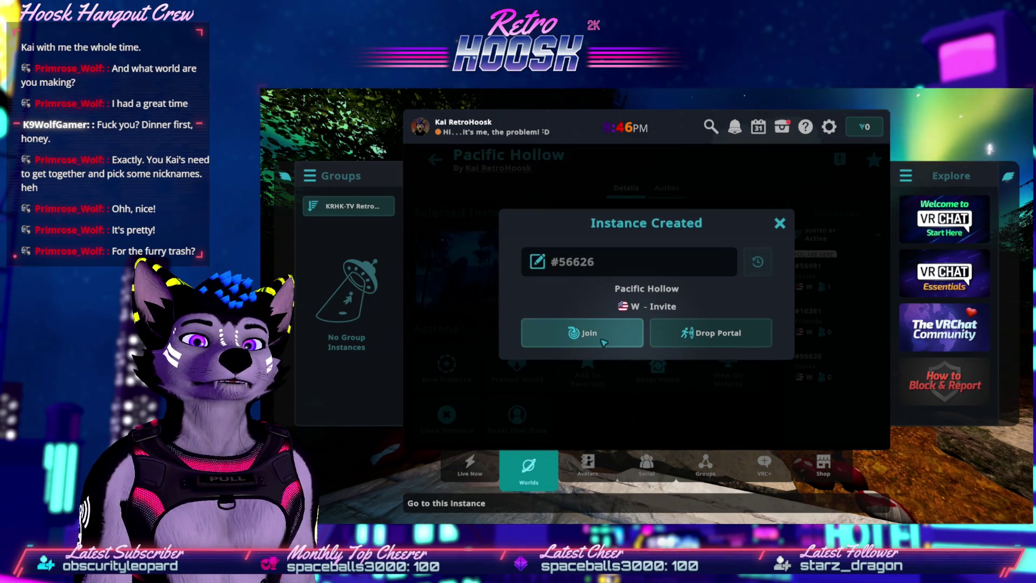
click(603, 342)
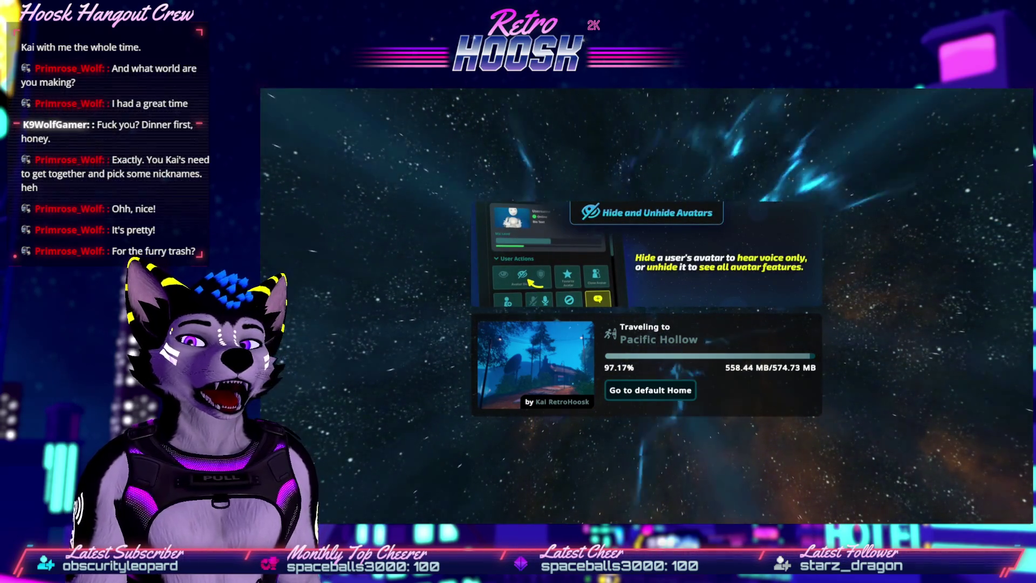
- Bring Vivaldi forward, maximize it, and scroll to the top of the C64 power-supply article
key(alt+Tab)
double_click(793, 352)
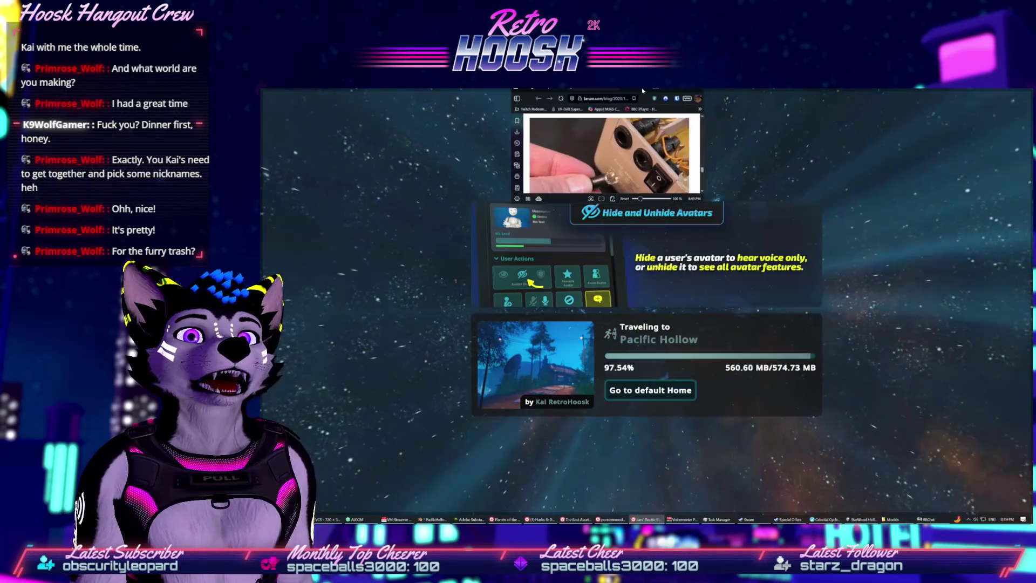
scroll(467, 471, up, 3)
scroll(467, 471, up, 15)
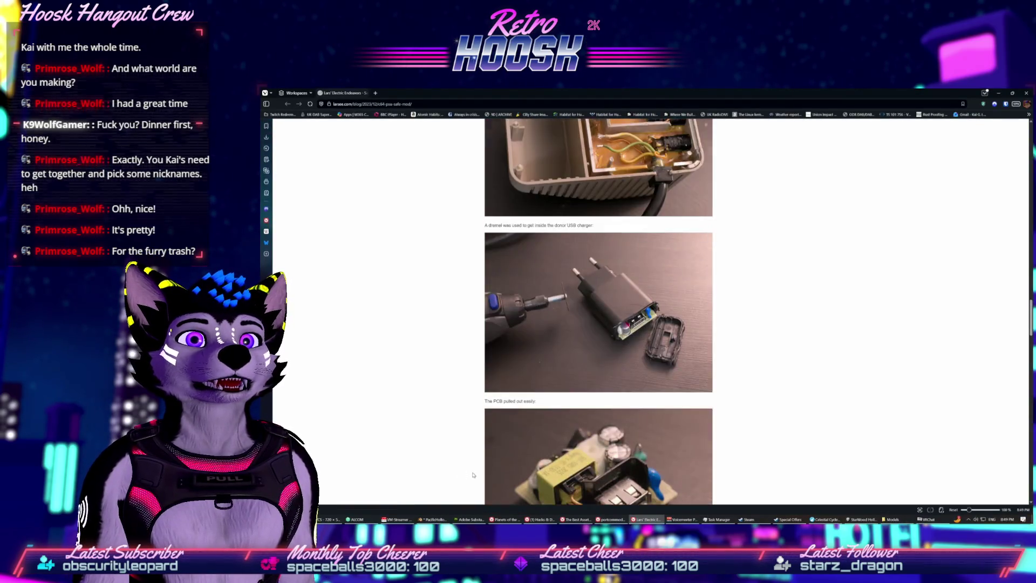
scroll(490, 492, up, 10)
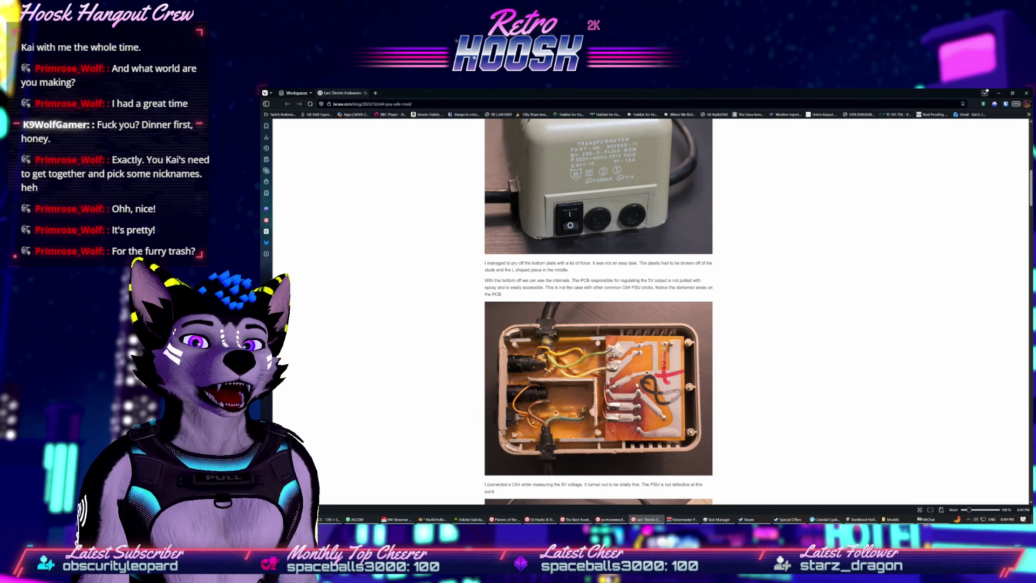
scroll(591, 427, up, 8)
- Read down through the article's photos to the end, then scroll back up a little
scroll(591, 427, down, 10)
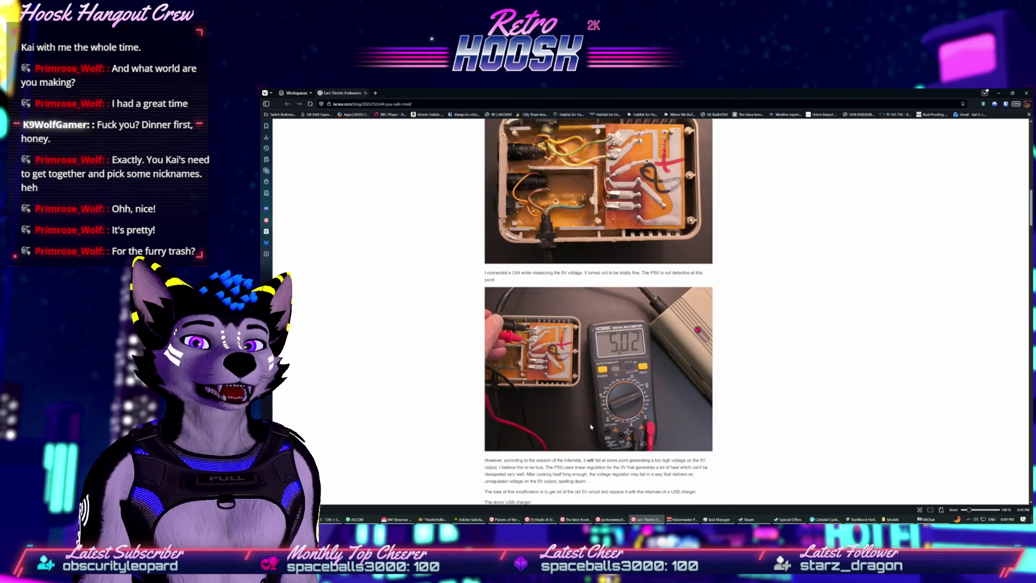
scroll(591, 427, down, 7)
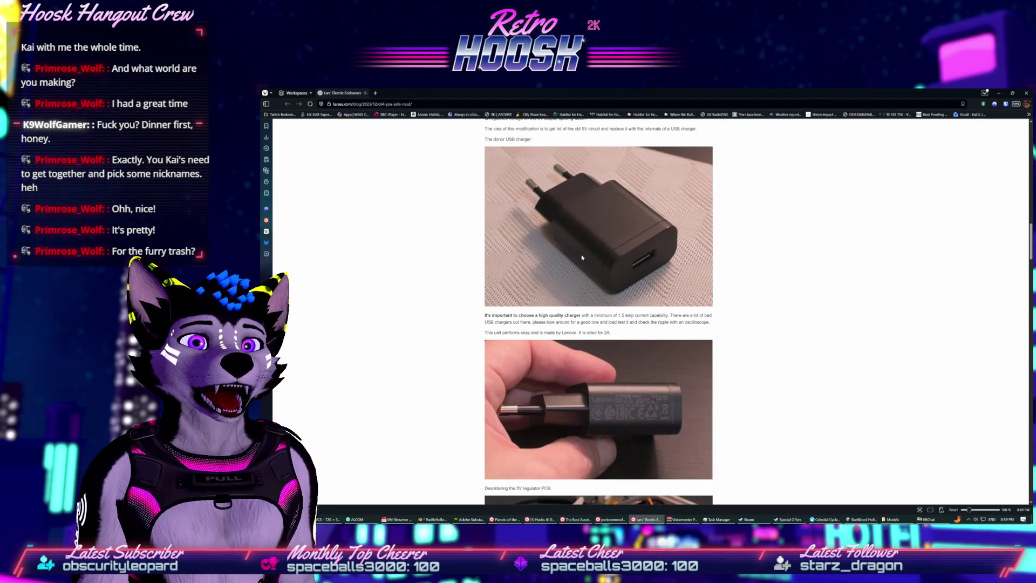
scroll(582, 258, down, 2)
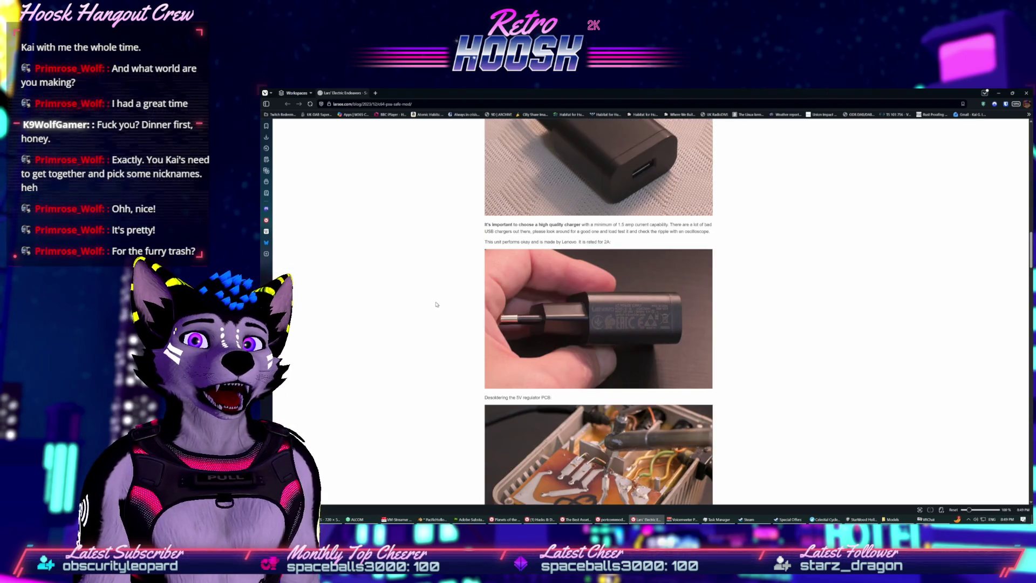
scroll(435, 306, down, 3)
scroll(433, 306, down, 6)
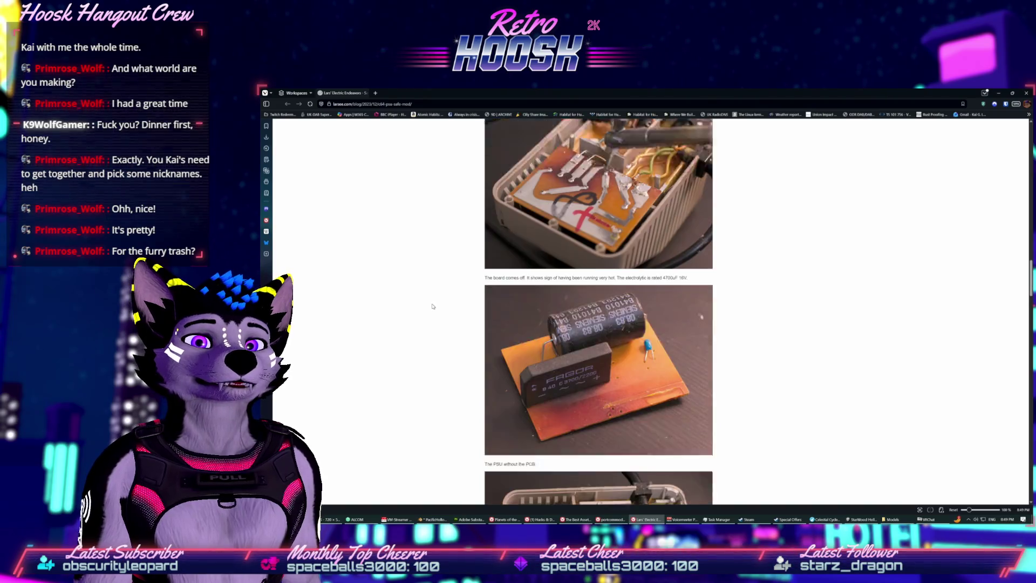
scroll(432, 306, down, 5)
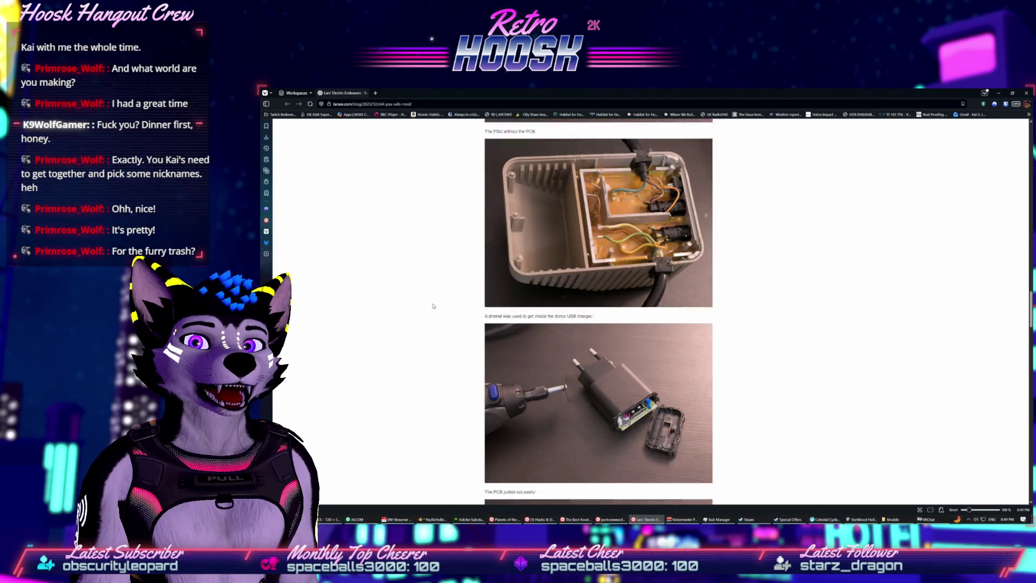
scroll(433, 304, down, 15)
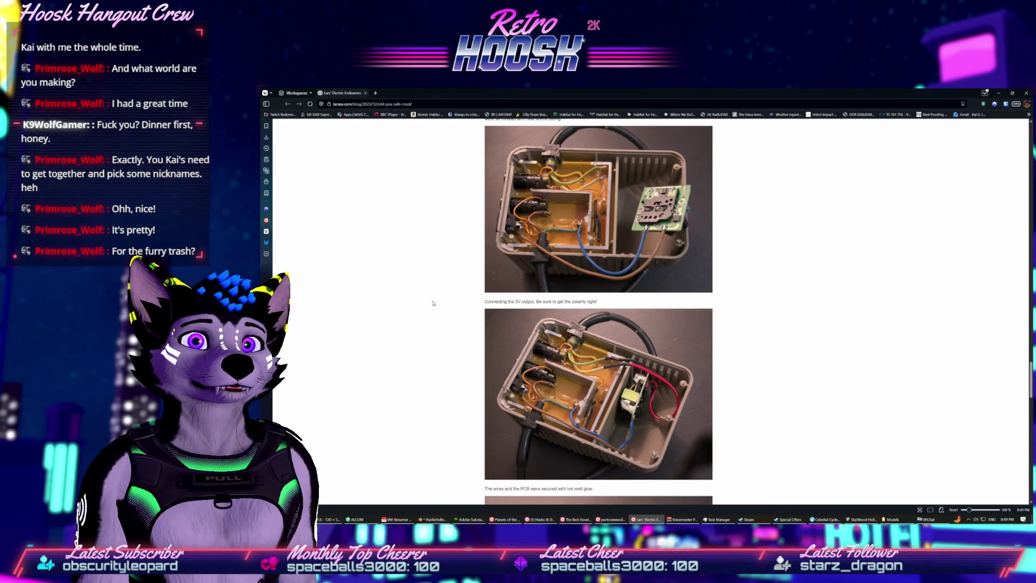
scroll(433, 302, down, 3)
scroll(433, 300, down, 1)
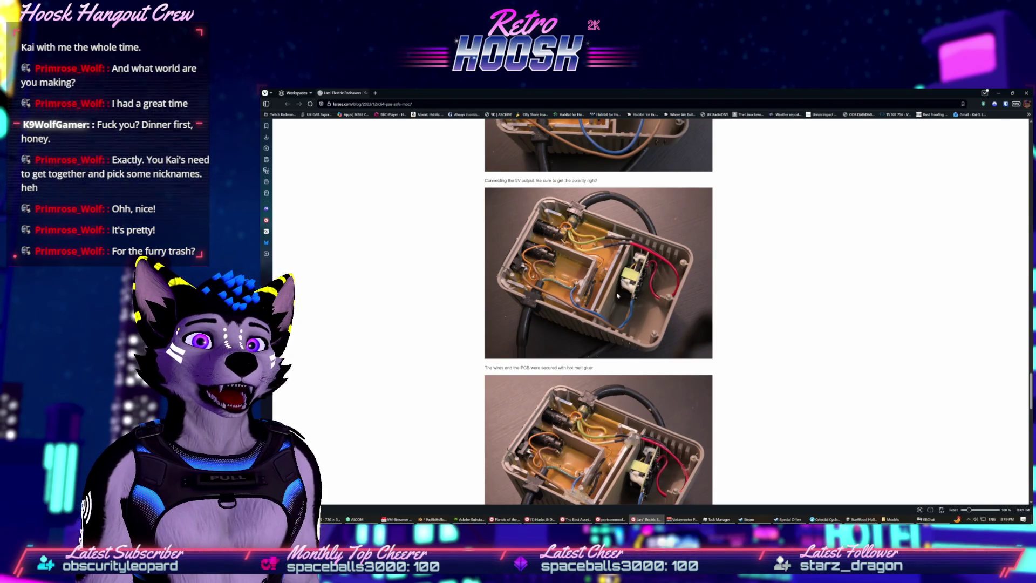
scroll(490, 324, down, 8)
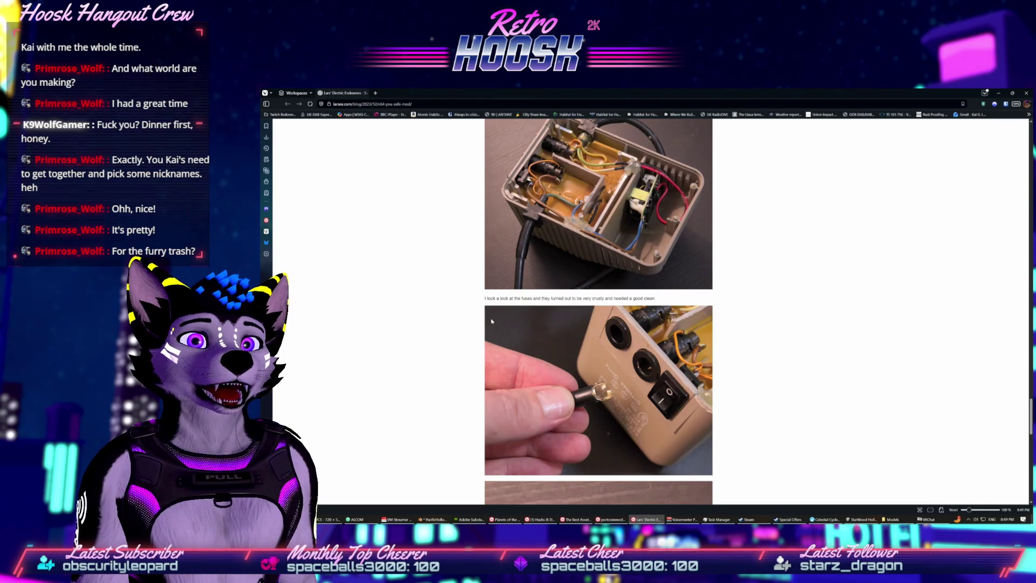
scroll(491, 321, down, 20)
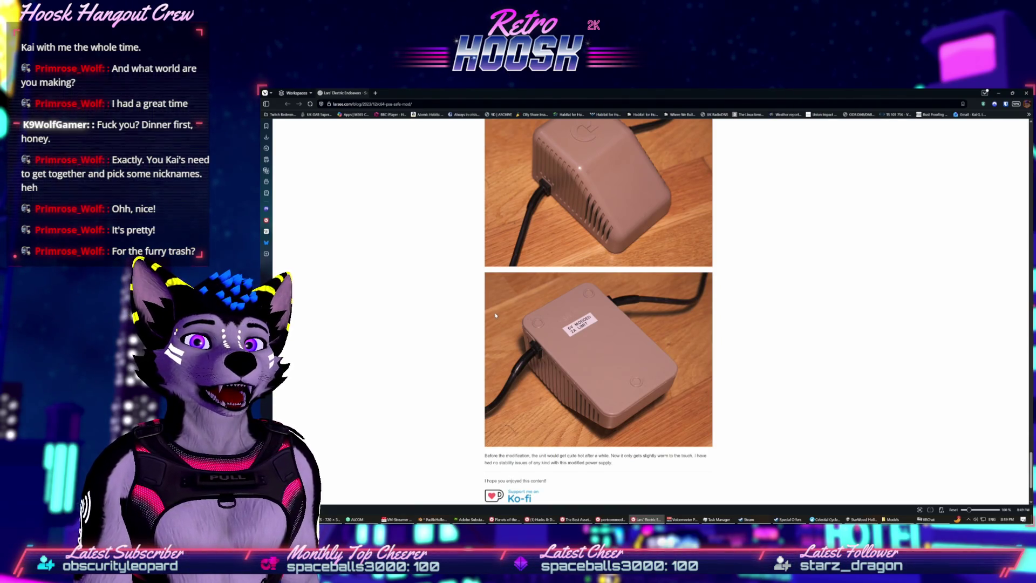
scroll(495, 316, up, 11)
scroll(496, 317, up, 15)
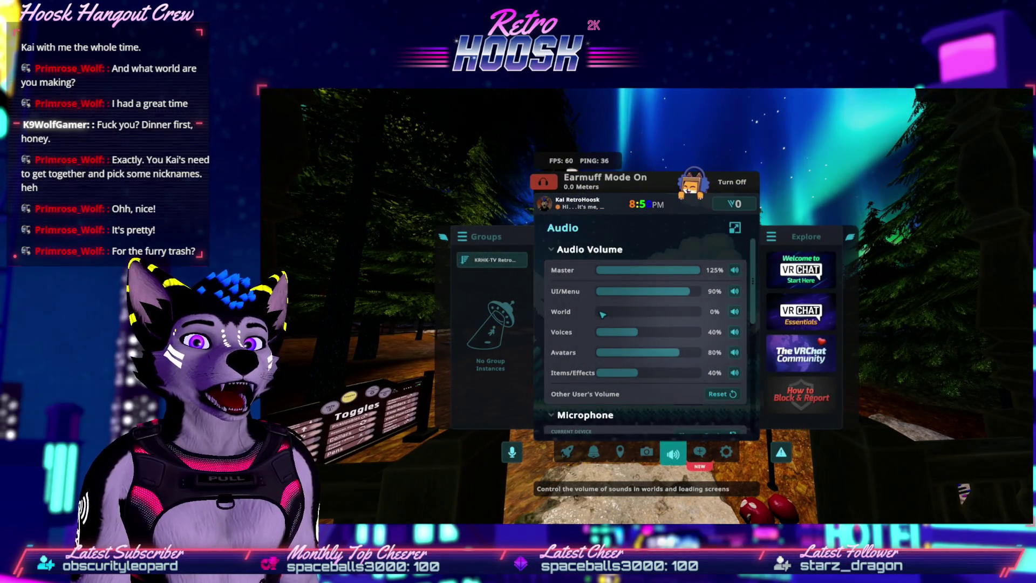
- Raise VRChat's World volume above 0% on the Audio settings slider
click(637, 318)
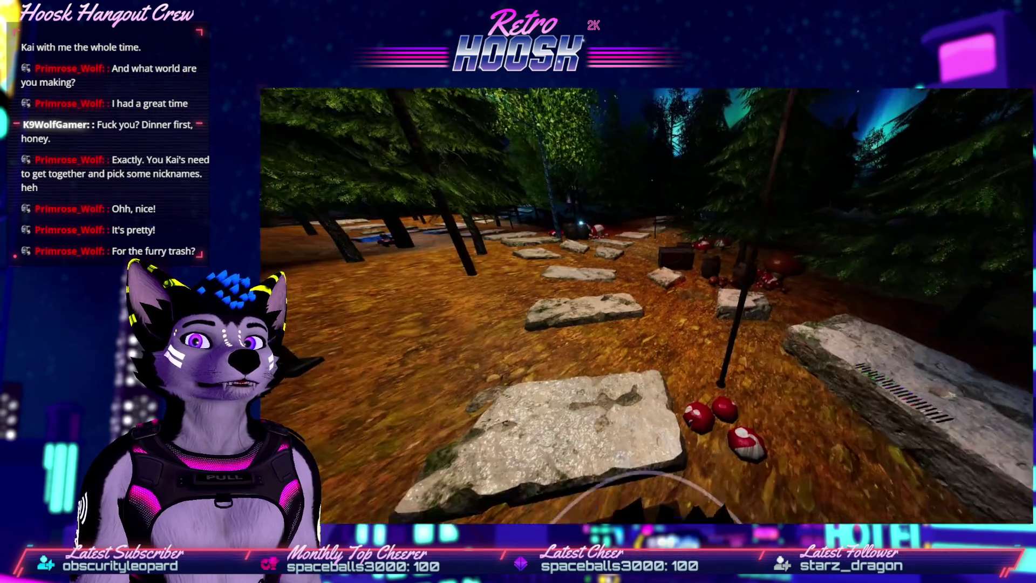
- Switch from VRChat to the StarWood Hollow PC Unity Editor window
key(alt+Tab)
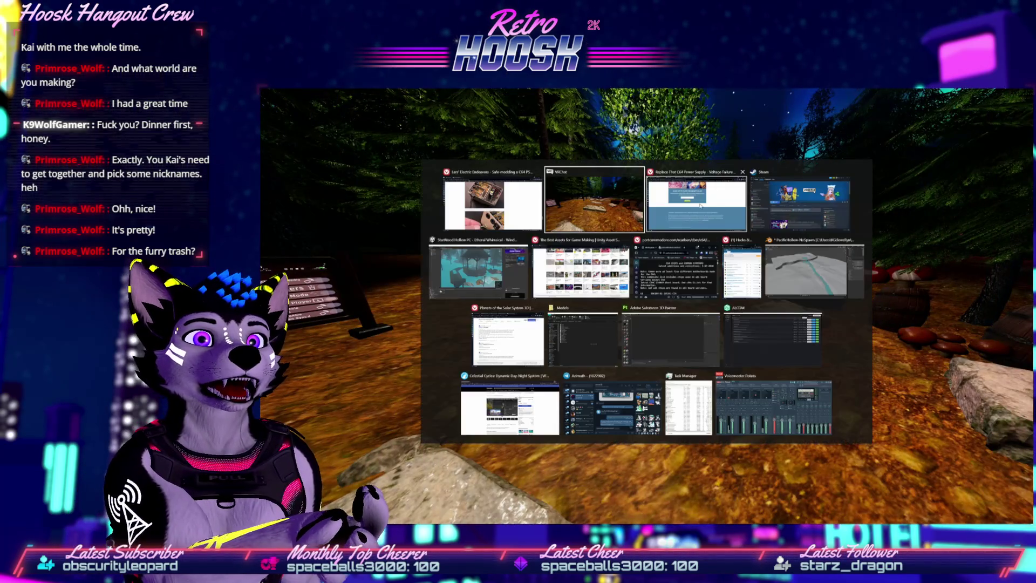
click(450, 286)
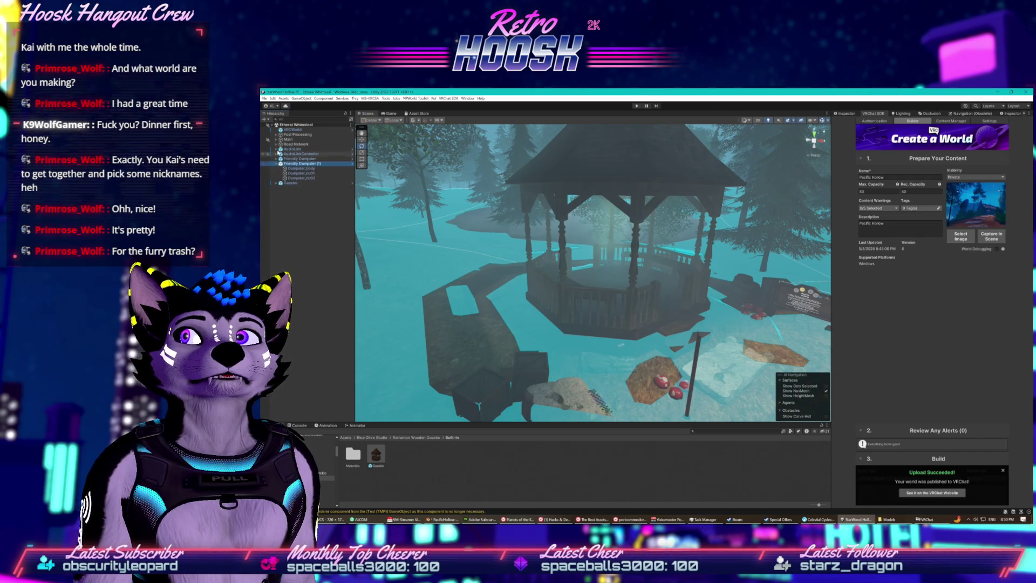
click(278, 164)
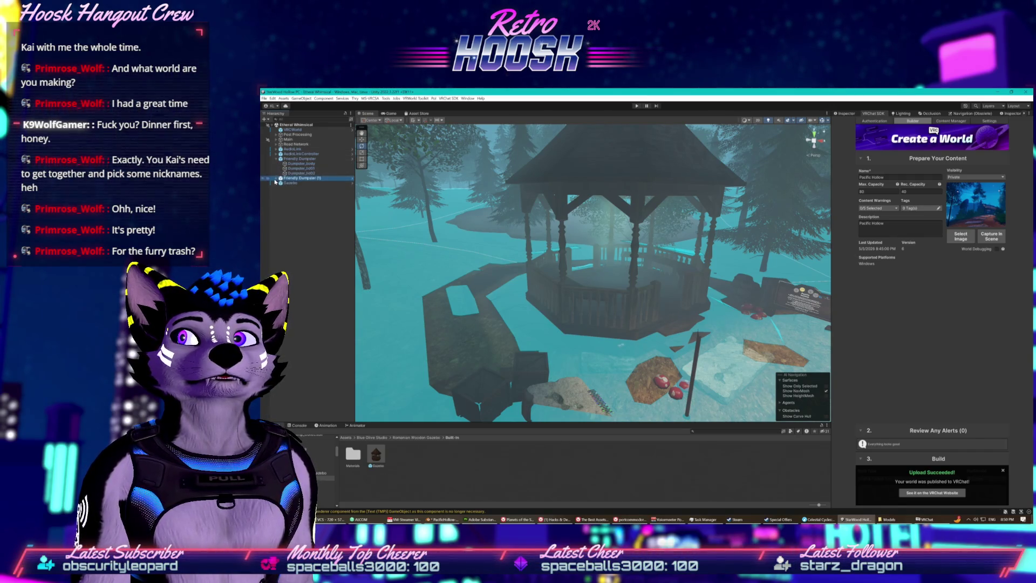
click(281, 184)
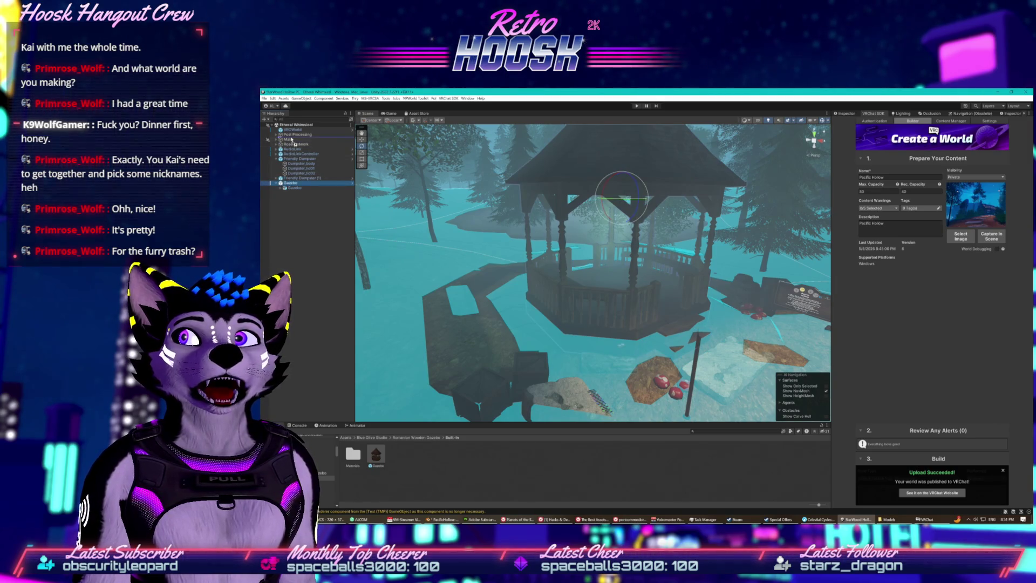
drag(291, 142, 290, 141)
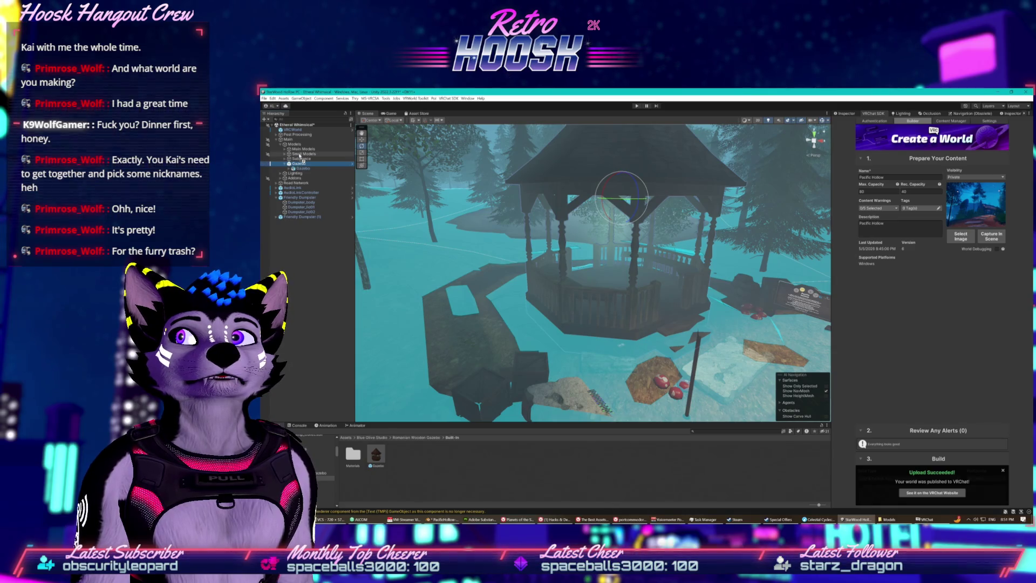
drag(300, 162, 300, 154)
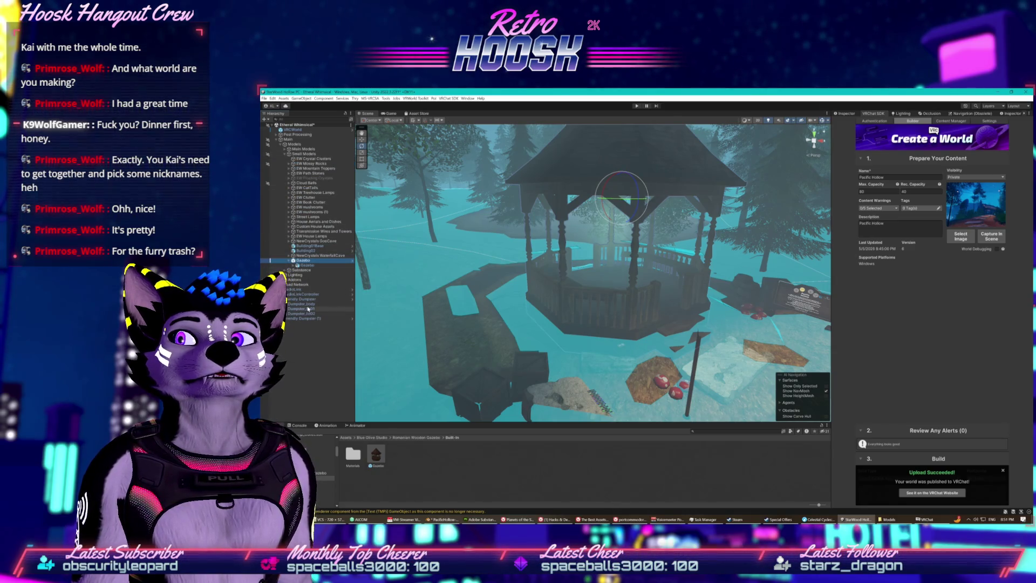
click(305, 250)
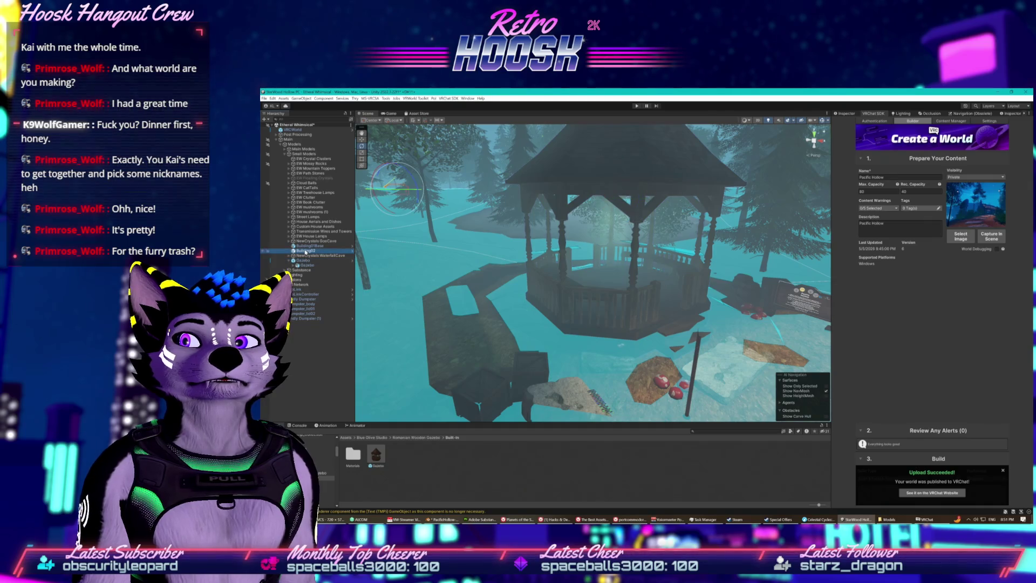
double_click(307, 247)
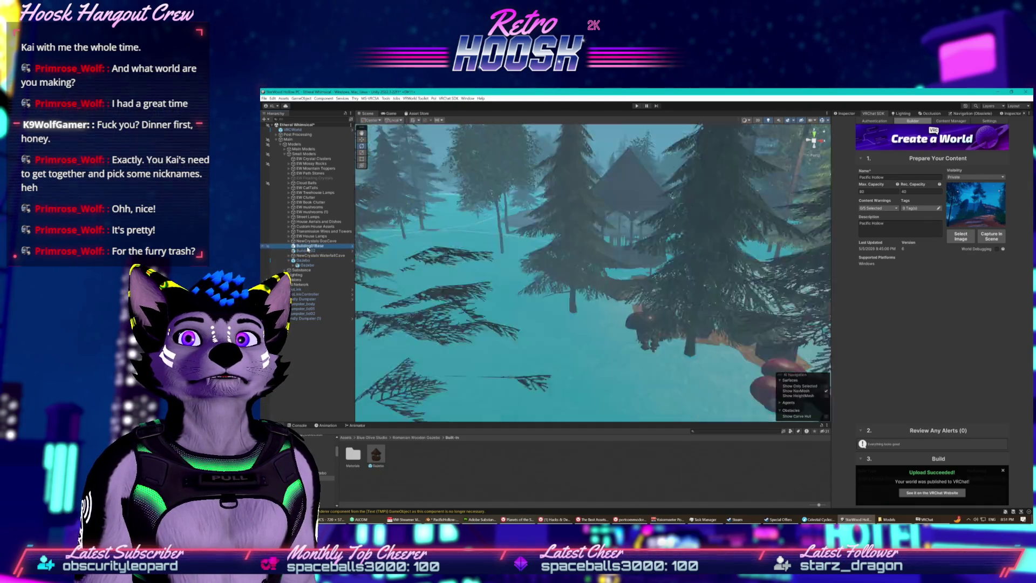
double_click(313, 252)
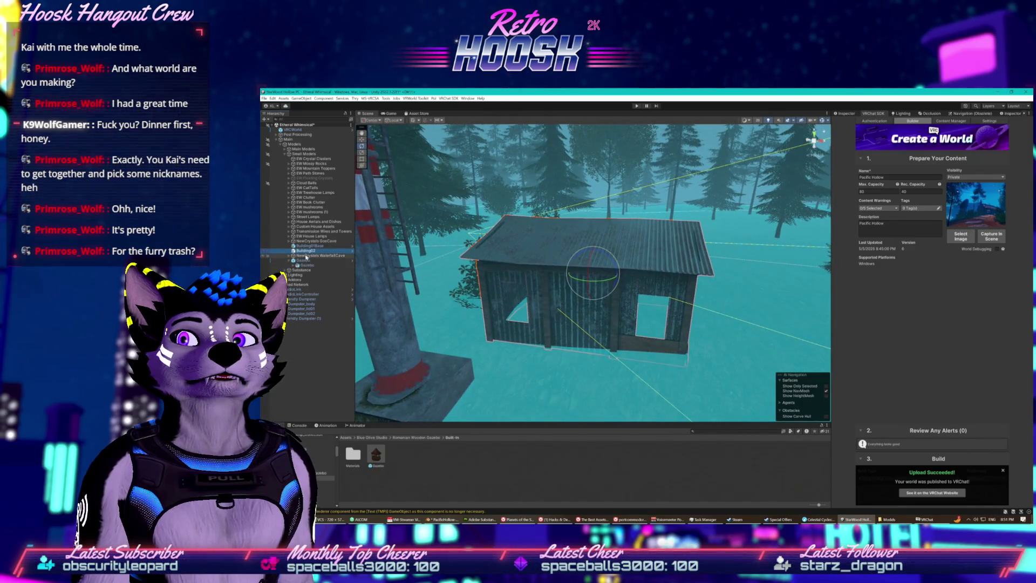
double_click(306, 256)
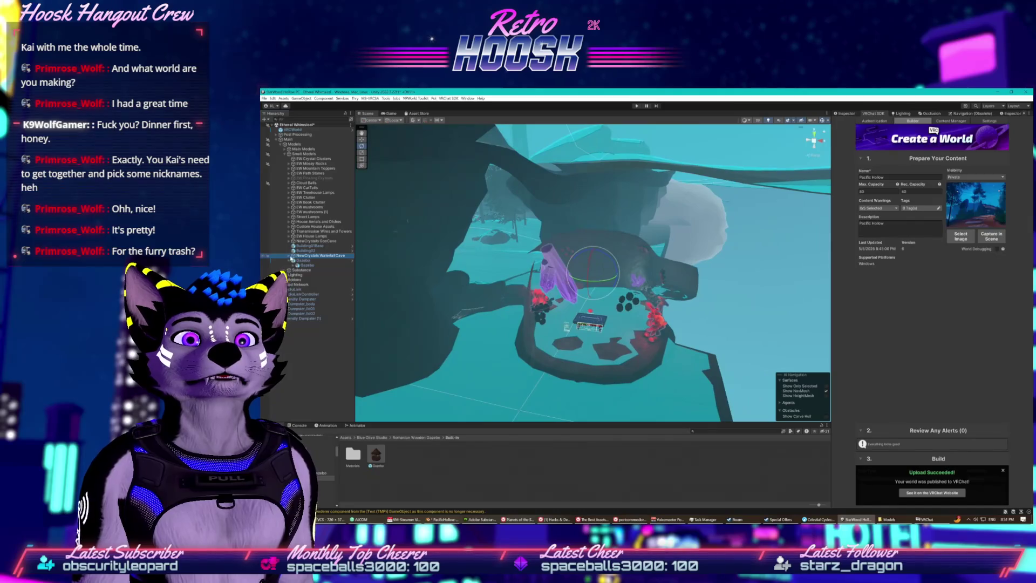
click(291, 257)
click(290, 256)
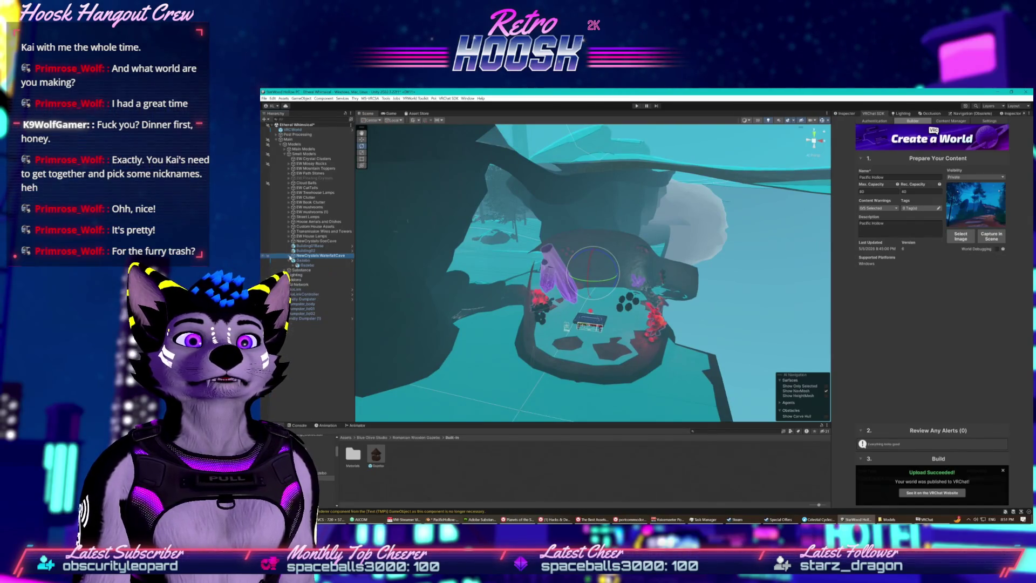
click(291, 257)
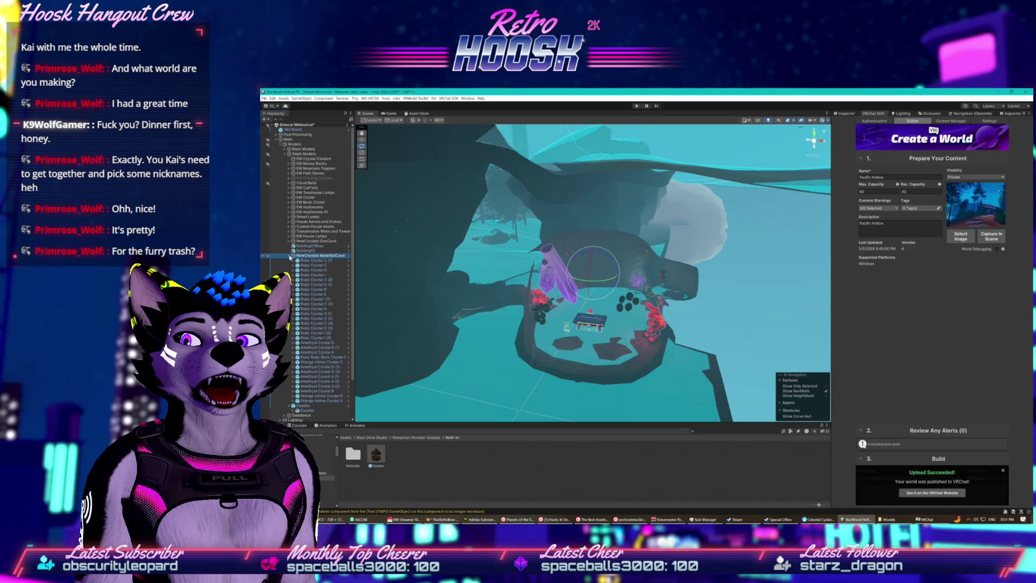
click(290, 257)
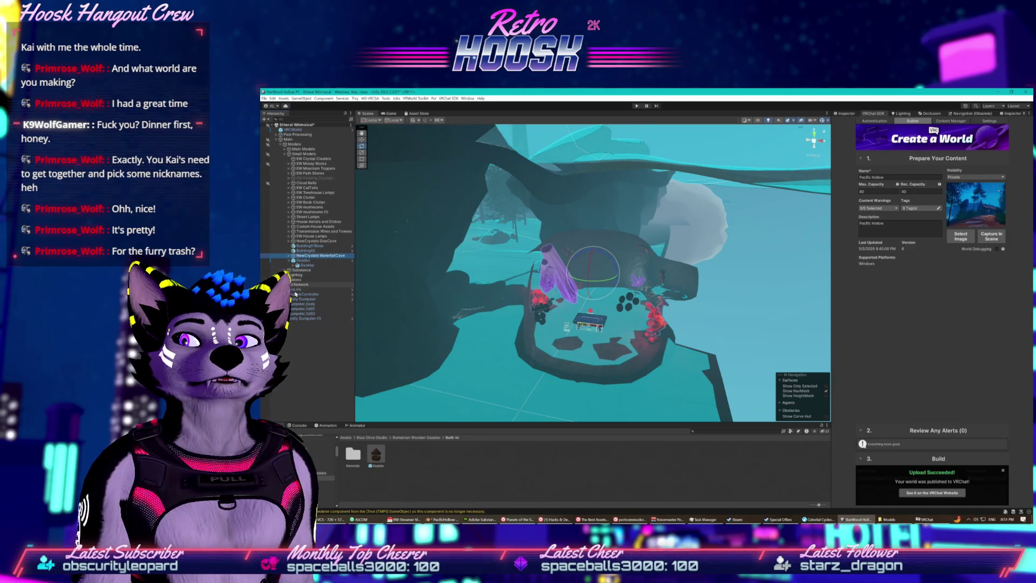
click(302, 298)
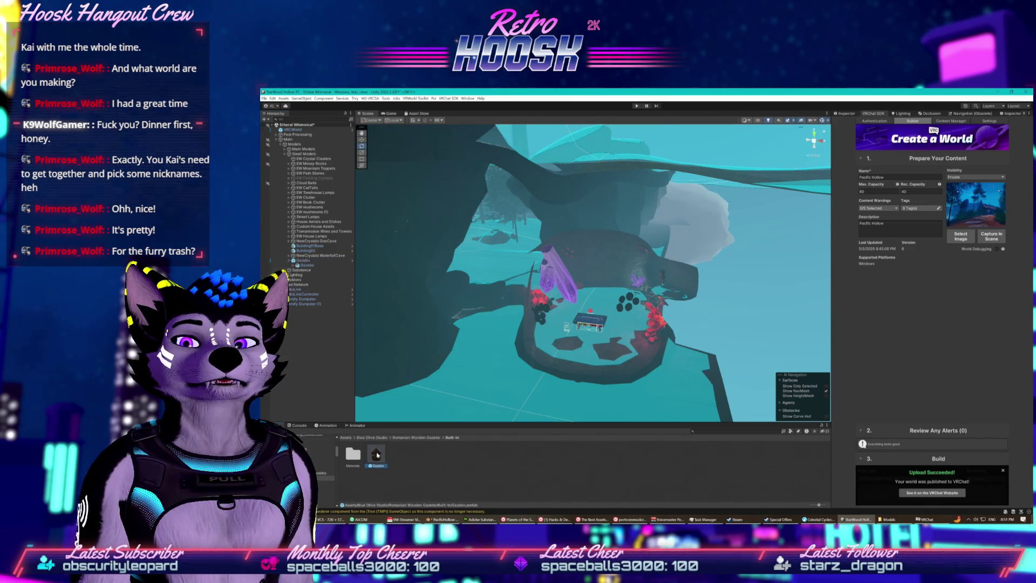
right_click(378, 453)
click(398, 447)
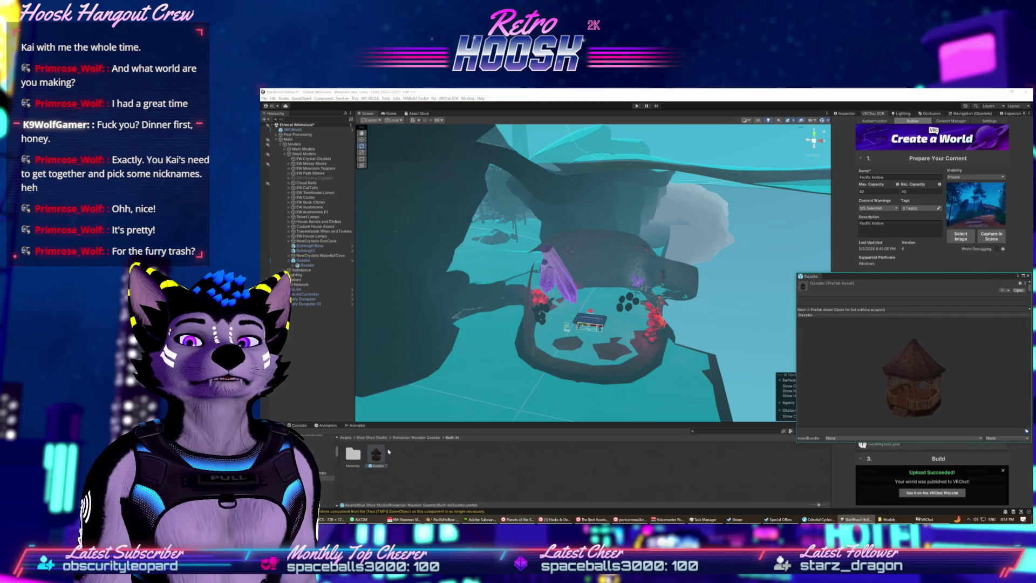
right_click(430, 457)
click(453, 453)
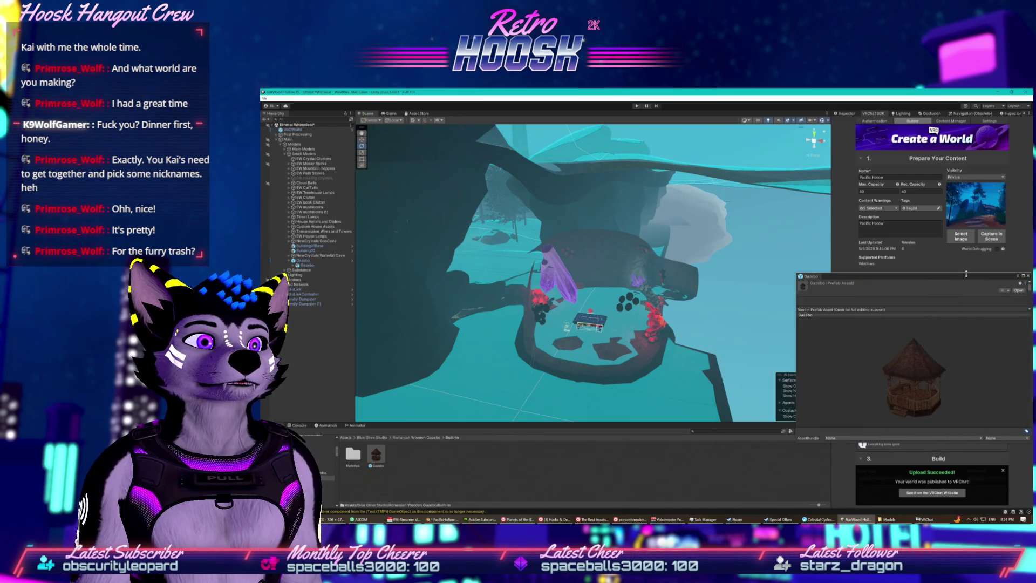
click(1029, 276)
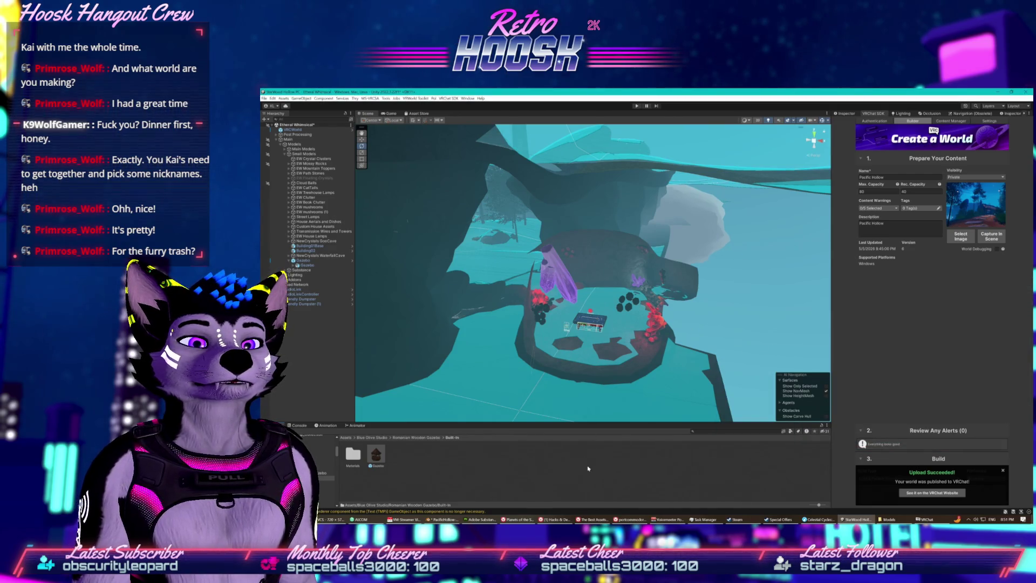
right_click(586, 471)
- Go up to Blue Olive Studio and inspect, then cancel, Romanian Wooden Gazebo's folder properties
click(612, 297)
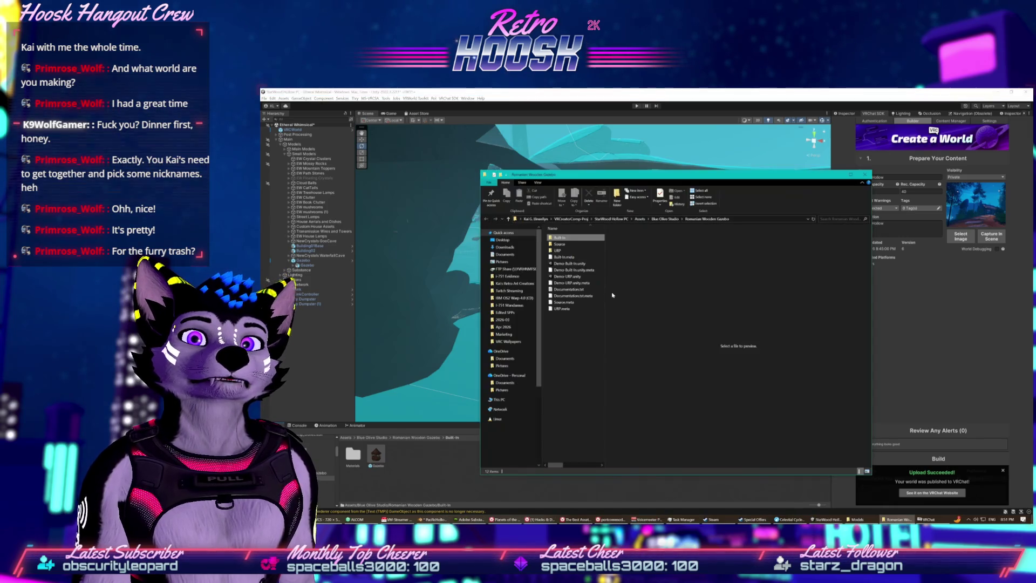
click(665, 219)
right_click(566, 244)
click(594, 419)
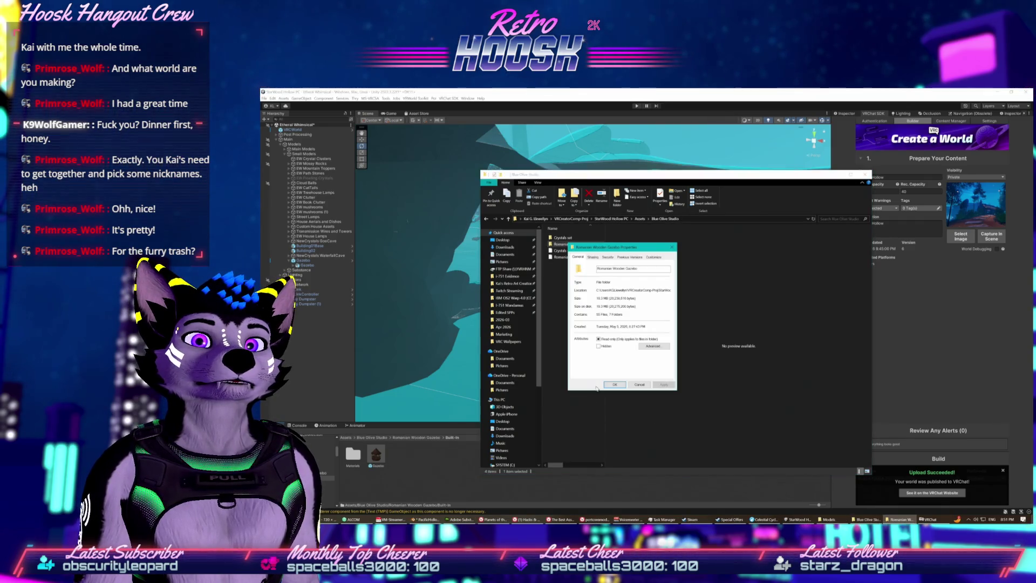
click(633, 385)
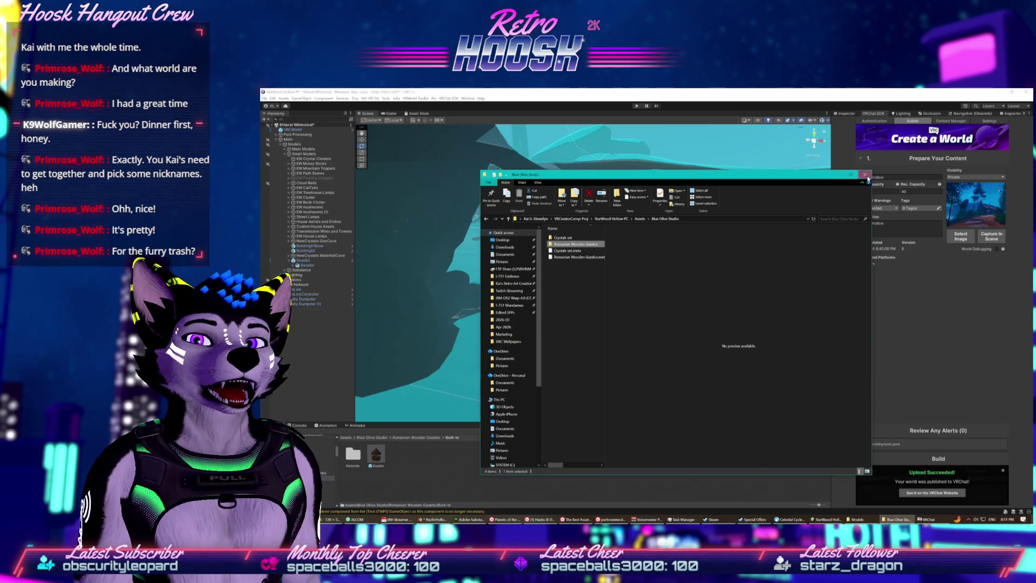
- Close Explorer, then select Base Mesh under Main Models and frame it in the Scene view
click(865, 175)
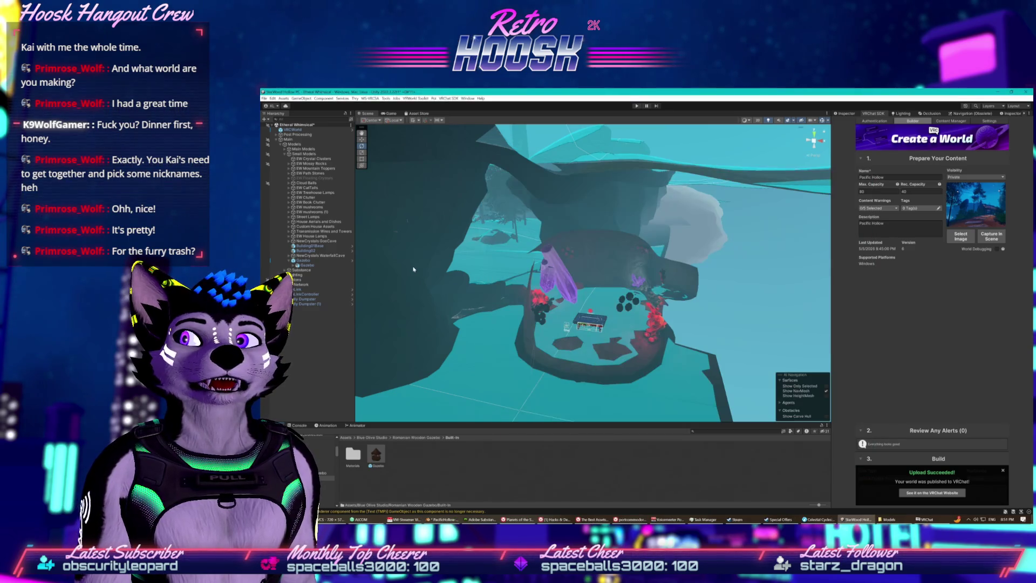
click(296, 260)
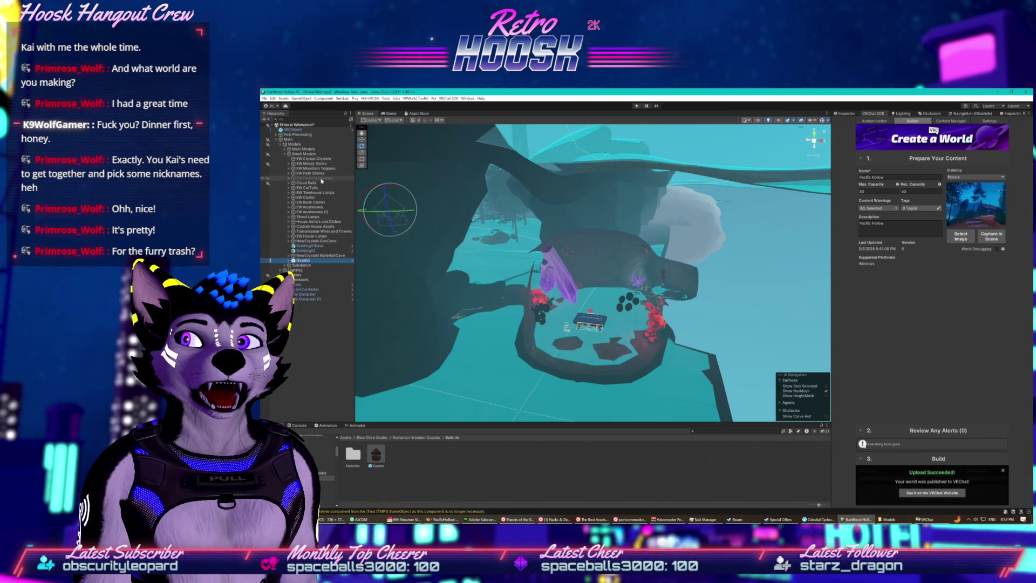
click(285, 152)
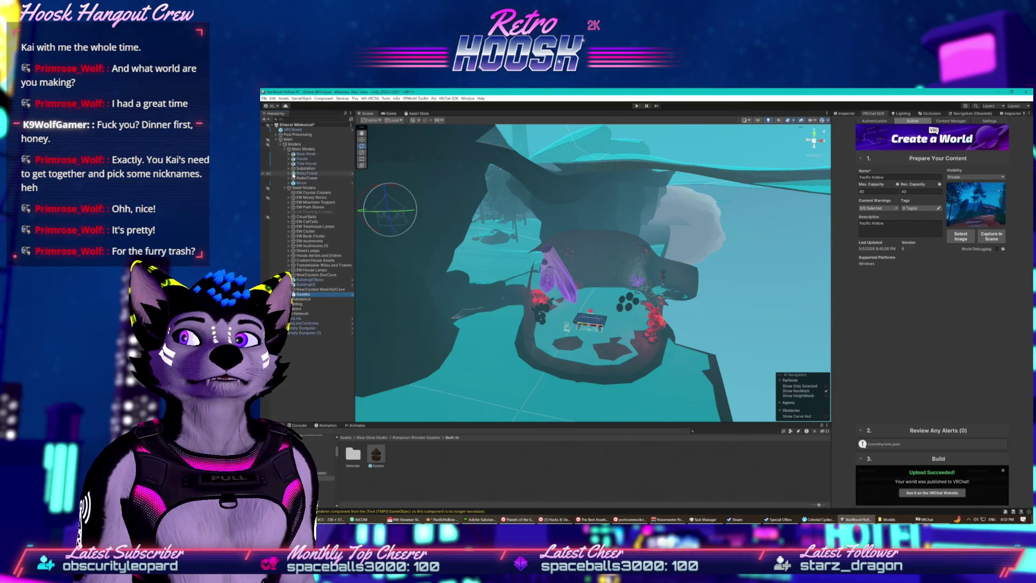
click(303, 154)
key(f)
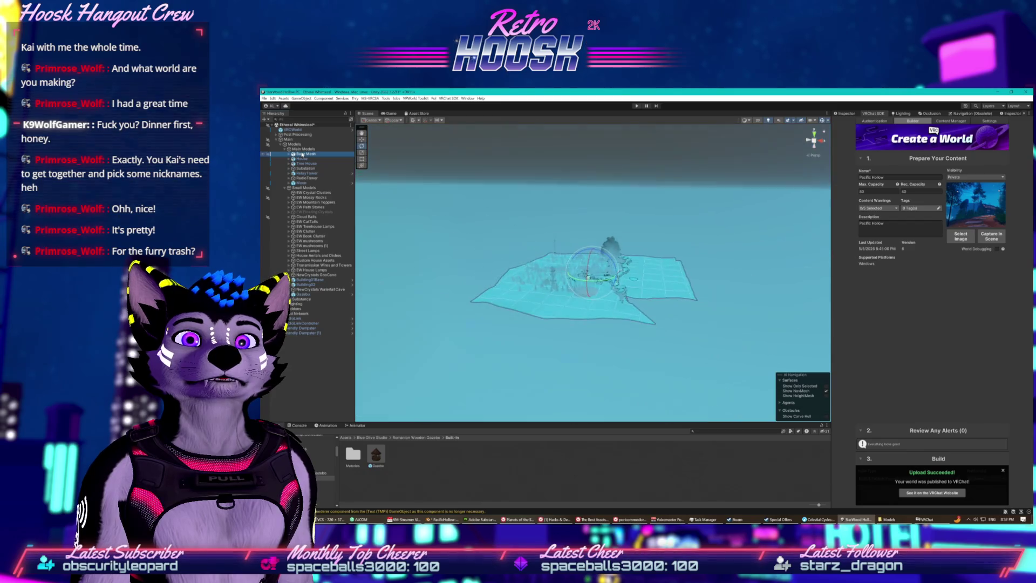
- Orbit and zoom the Scene view in on the gazebo and select its Mirror Set
drag(536, 319, 556, 297)
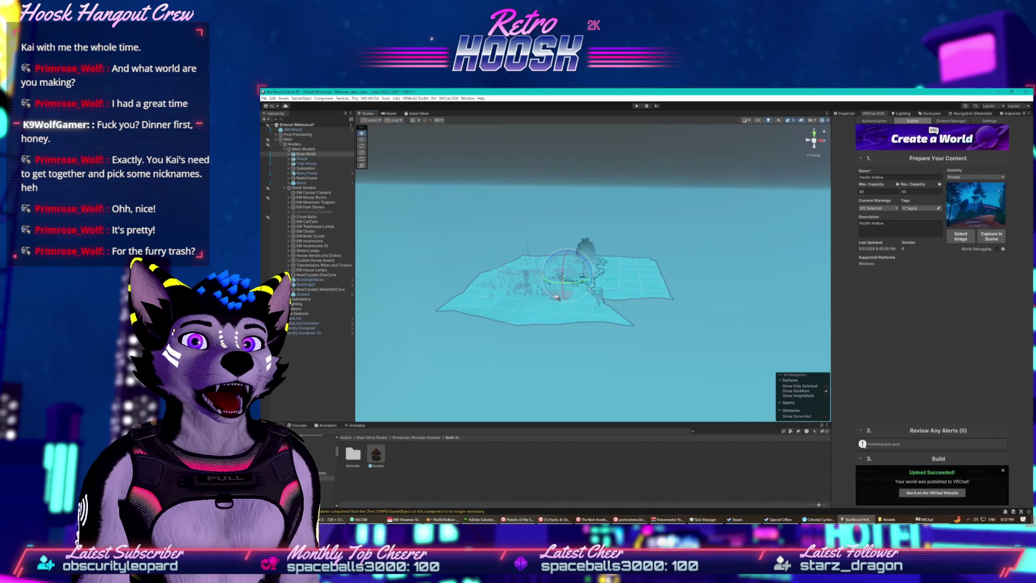
scroll(556, 296, up, 2)
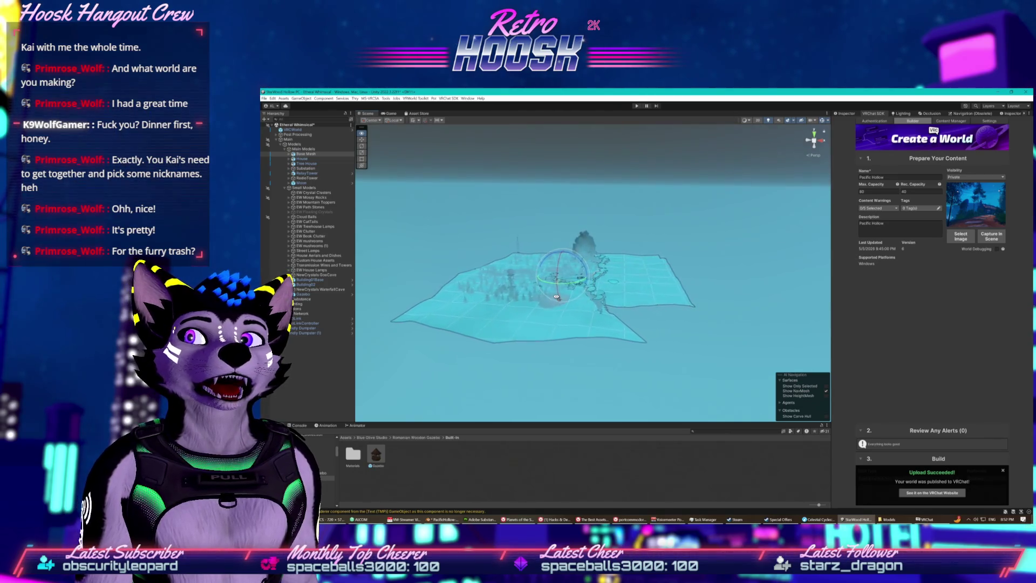
scroll(556, 296, up, 8)
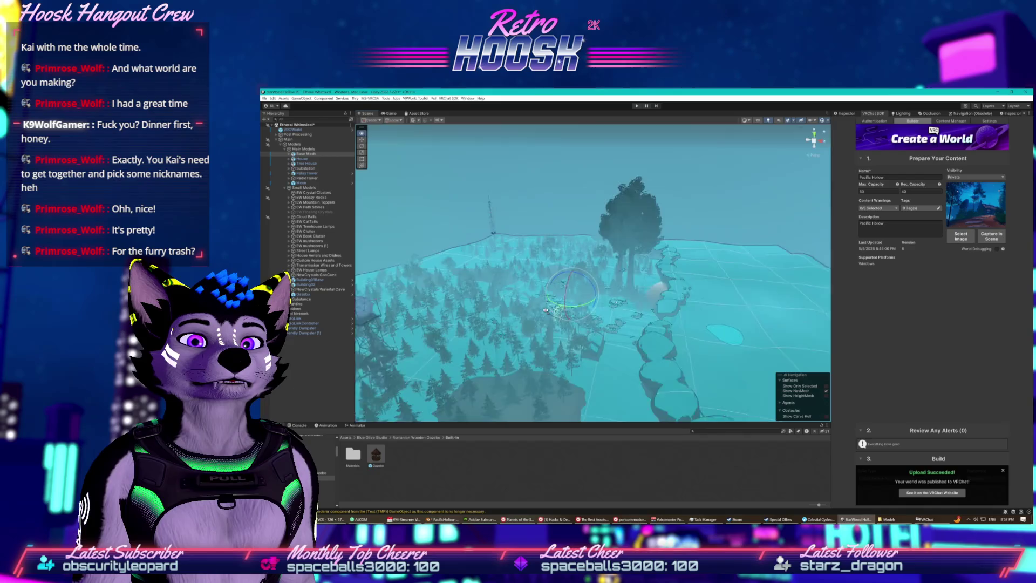
scroll(546, 309, up, 8)
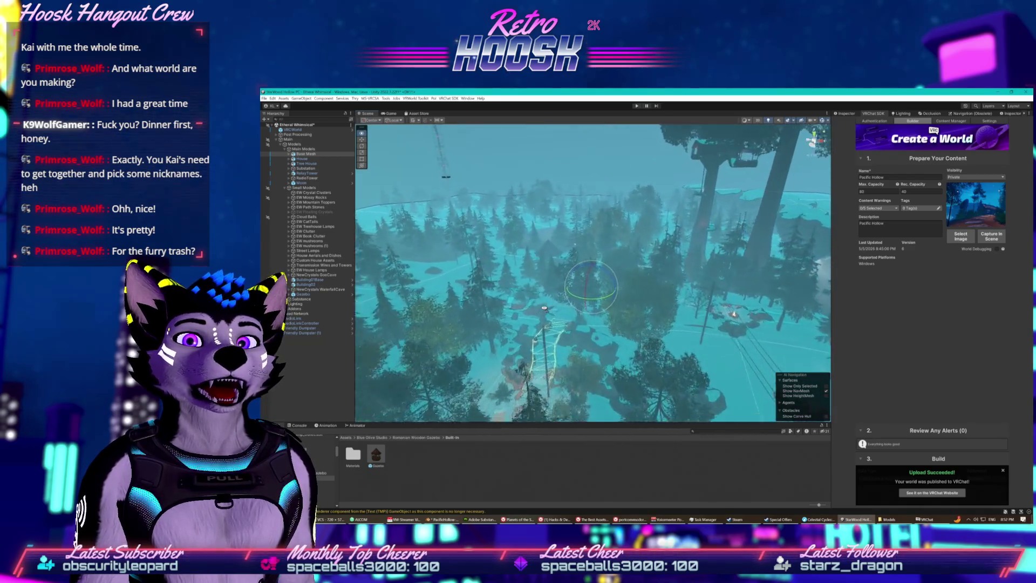
scroll(544, 308, up, 10)
drag(578, 314, 530, 293)
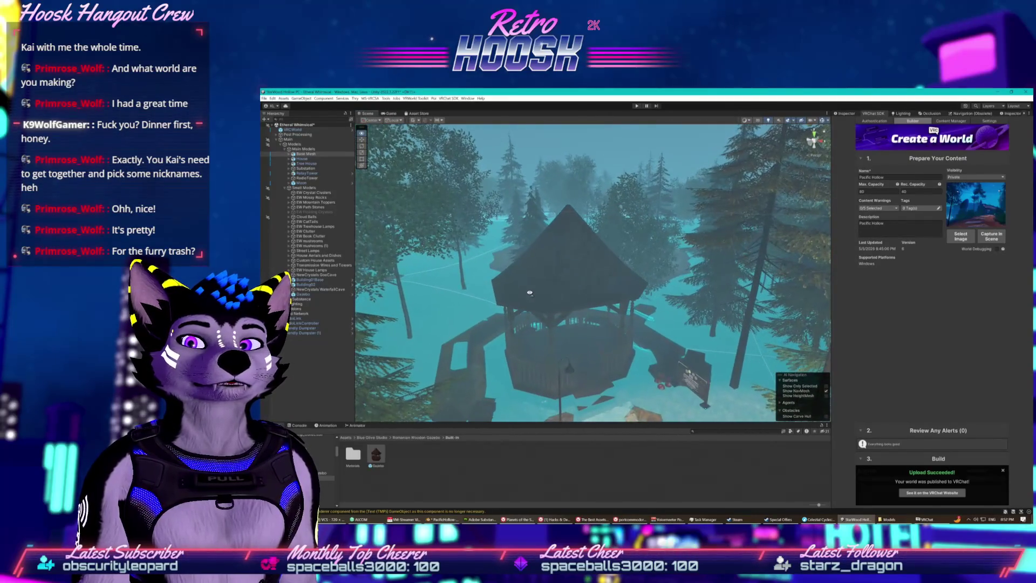
scroll(526, 328, up, 10)
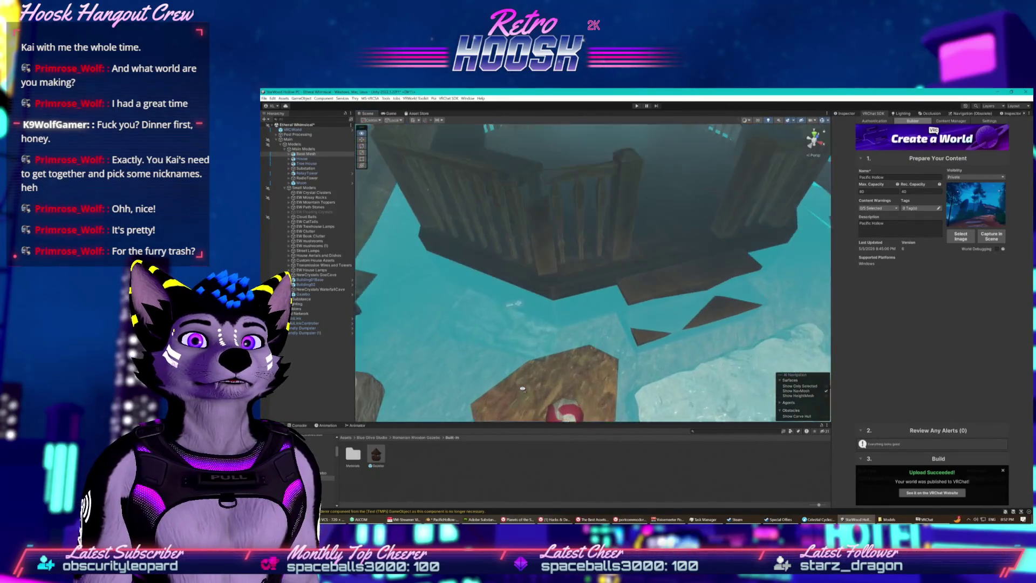
click(514, 308)
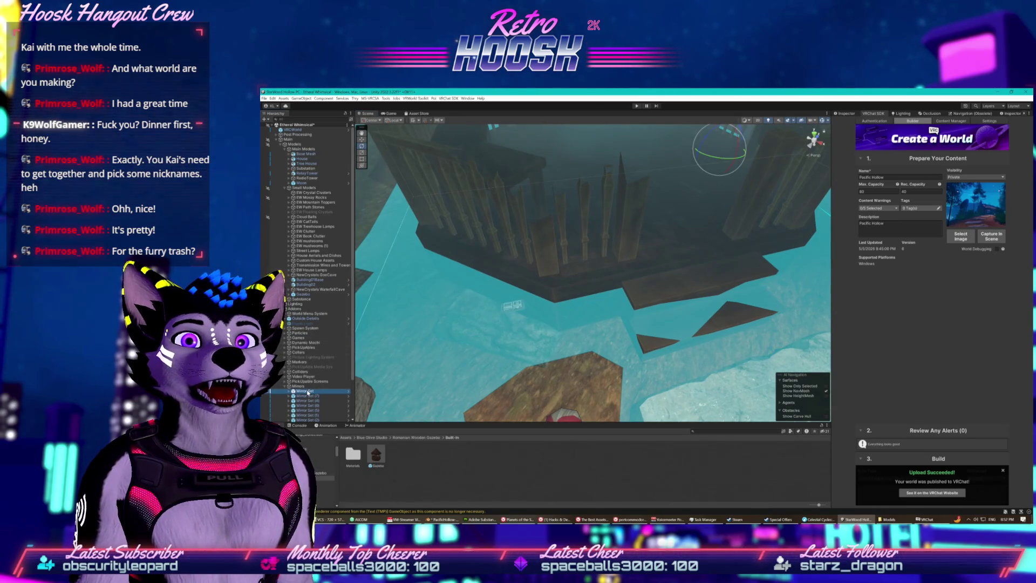
- Fly inside the gazebo and nudge the selected object upward and along the X axis
mouse_move(594, 303)
mouse_down()
mouse_move(684, 298)
mouse_move(665, 293)
mouse_up()
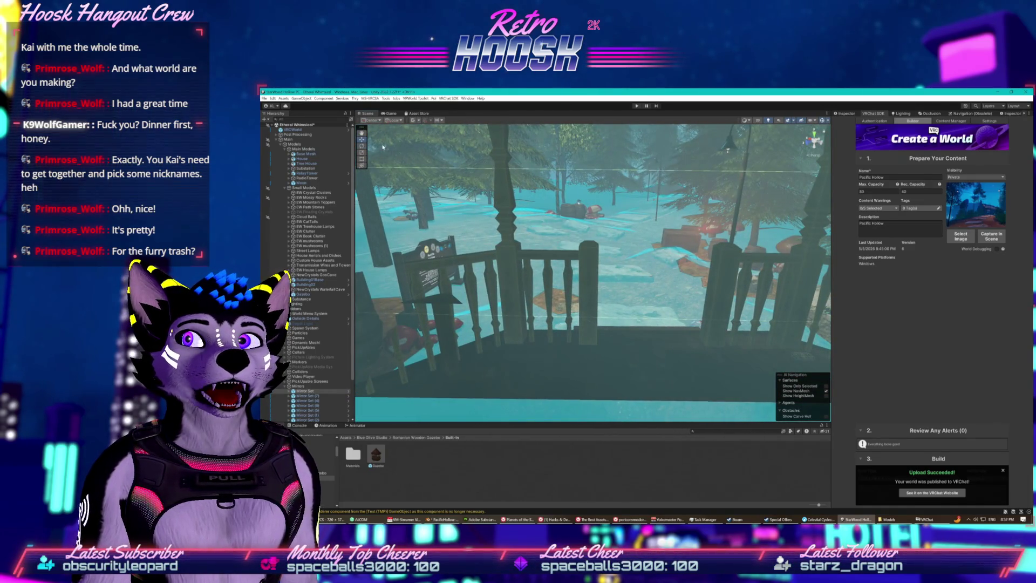
drag(627, 252, 732, 317)
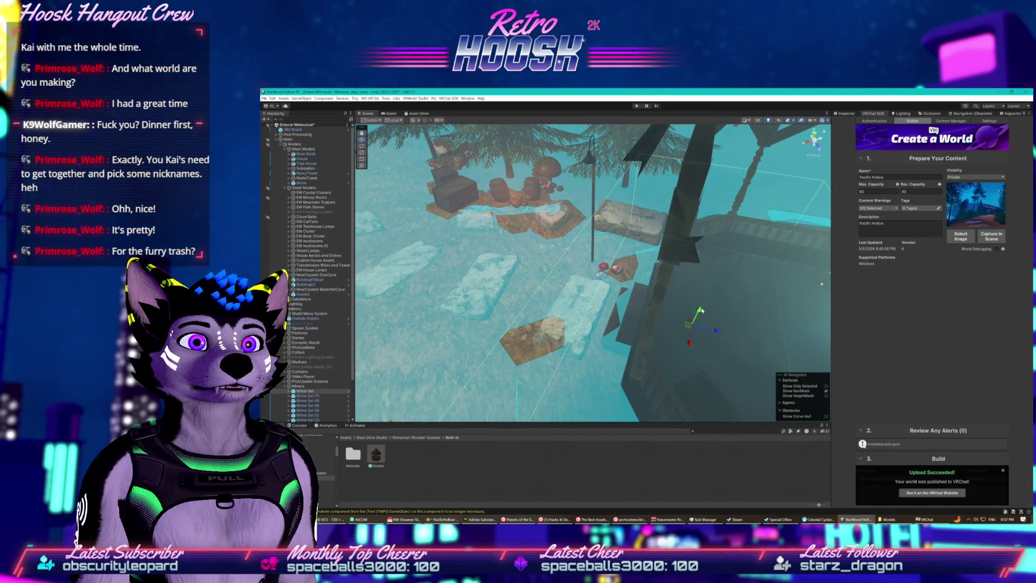
mouse_move(702, 298)
mouse_down()
mouse_move(705, 280)
mouse_move(535, 274)
mouse_move(517, 325)
mouse_move(555, 294)
mouse_move(540, 307)
mouse_move(589, 309)
mouse_move(621, 250)
mouse_move(594, 245)
mouse_up()
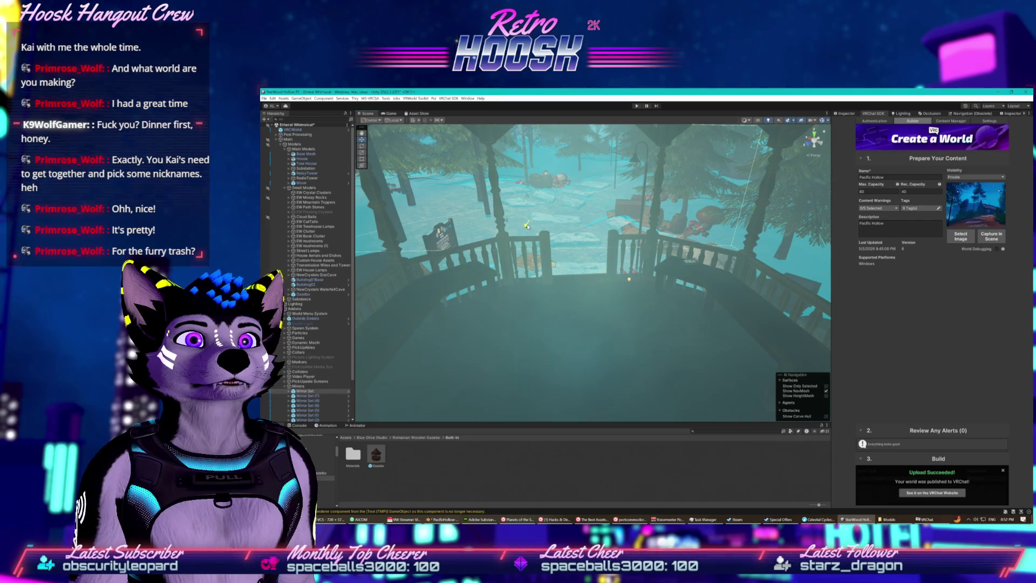
drag(515, 220, 463, 229)
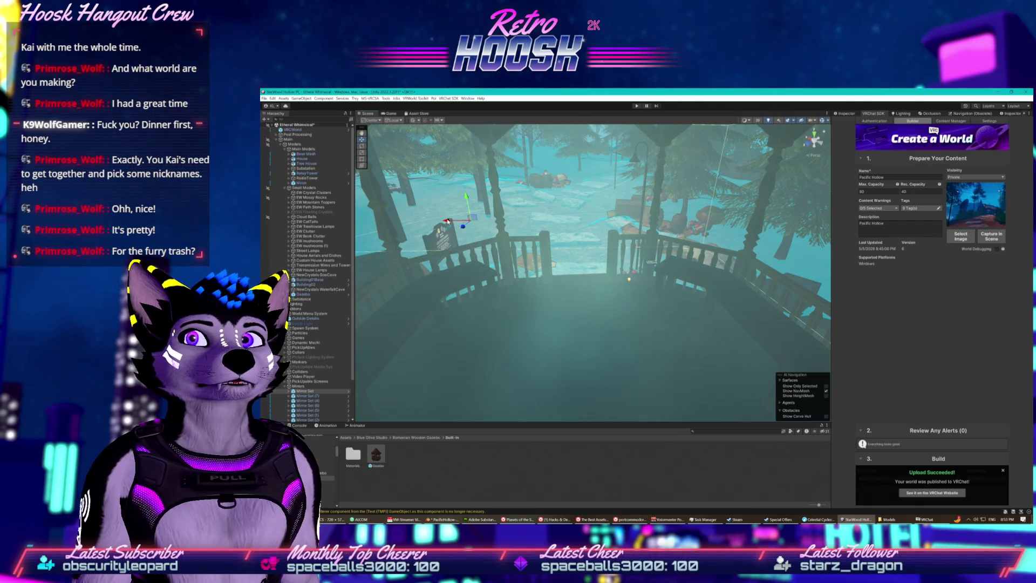
- Orbit up above the gazebo roof and unfold Mirror Set in the Hierarchy
mouse_move(545, 232)
mouse_down()
mouse_move(548, 186)
mouse_move(523, 252)
mouse_move(543, 199)
mouse_up()
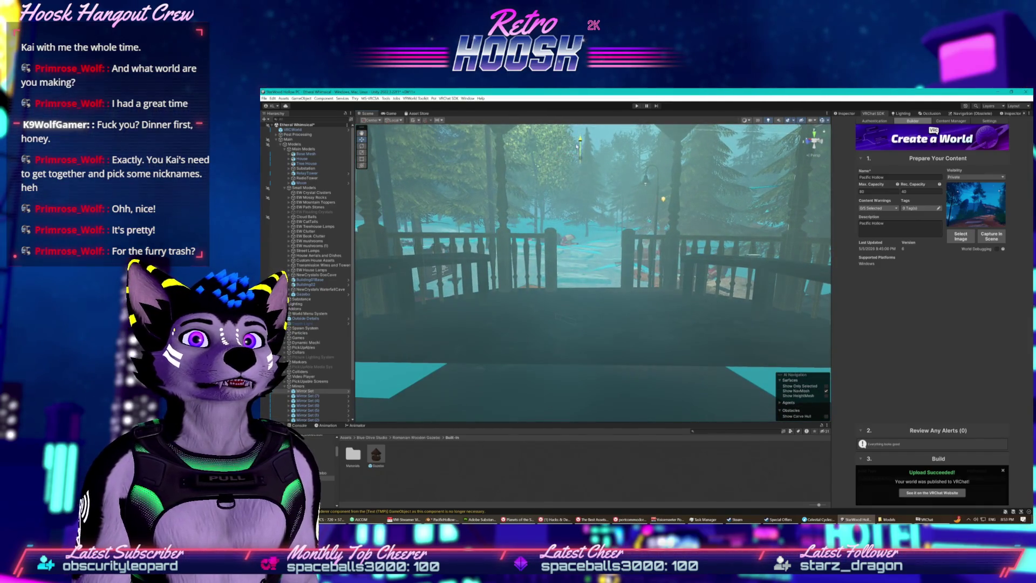
mouse_move(576, 160)
mouse_down()
mouse_move(567, 249)
mouse_move(577, 333)
mouse_move(568, 227)
mouse_move(578, 142)
mouse_up()
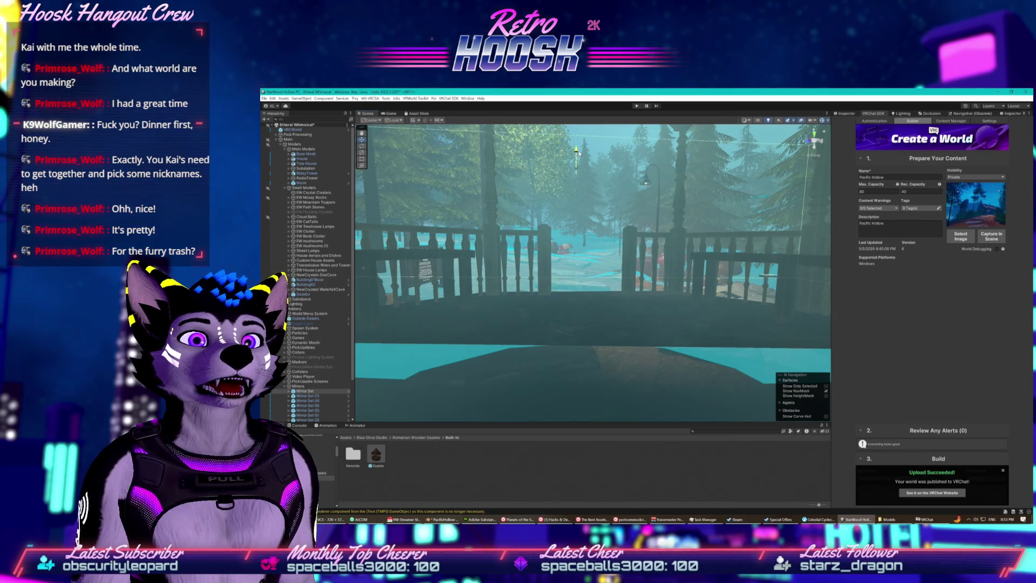
mouse_move(581, 149)
mouse_down()
mouse_move(597, 261)
mouse_move(598, 209)
mouse_move(578, 231)
mouse_up()
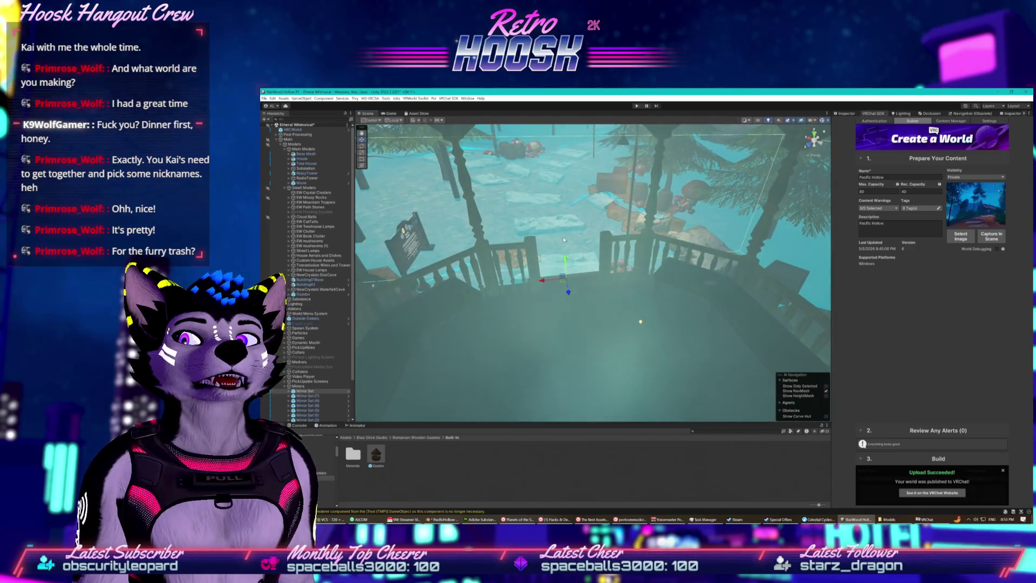
click(303, 391)
click(290, 391)
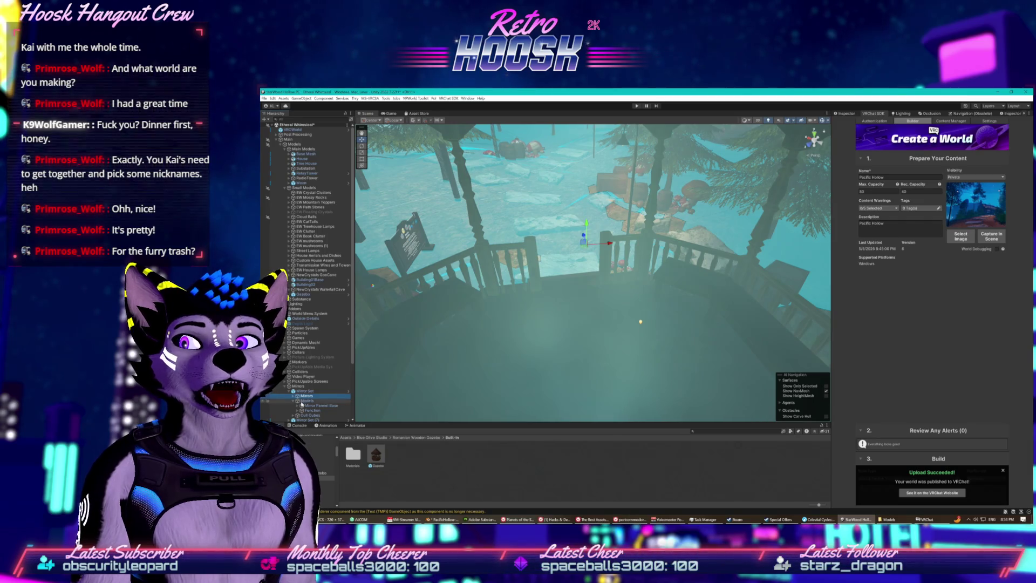
- Select Cull Cubes and adjust its height by the gazebo table, then deselect it
click(305, 415)
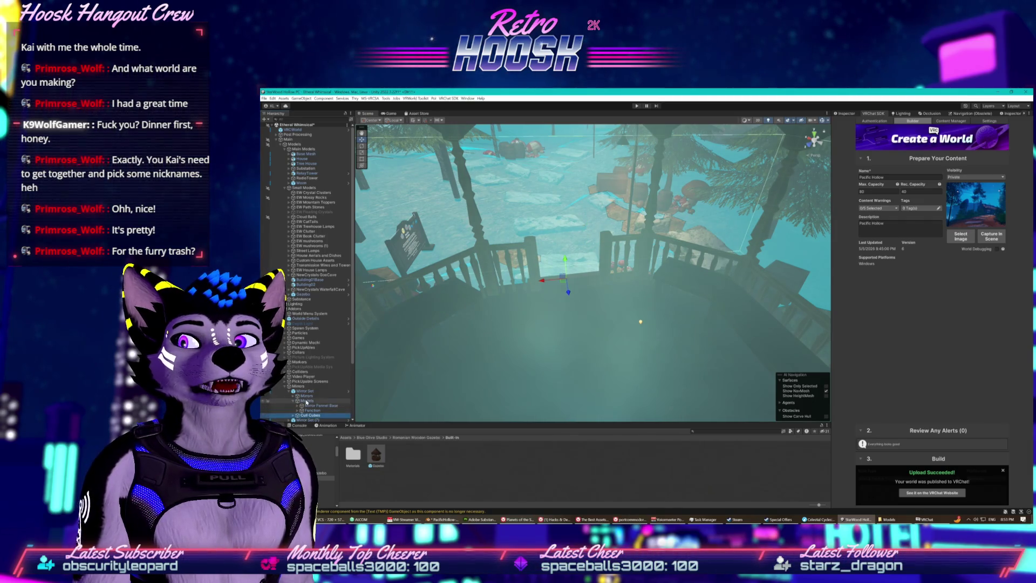
drag(405, 376, 584, 306)
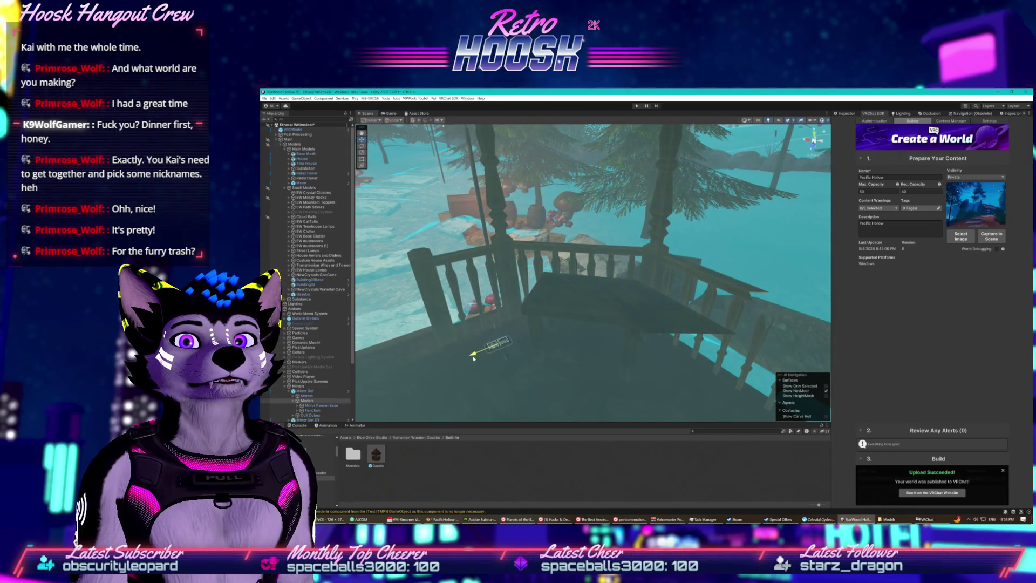
drag(494, 330, 493, 323)
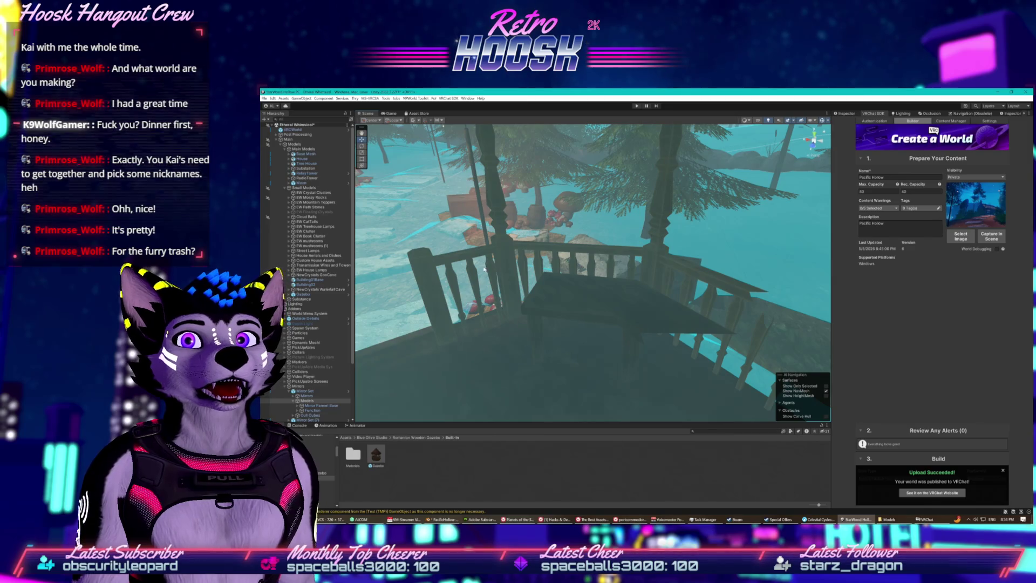
drag(487, 295, 491, 314)
click(473, 250)
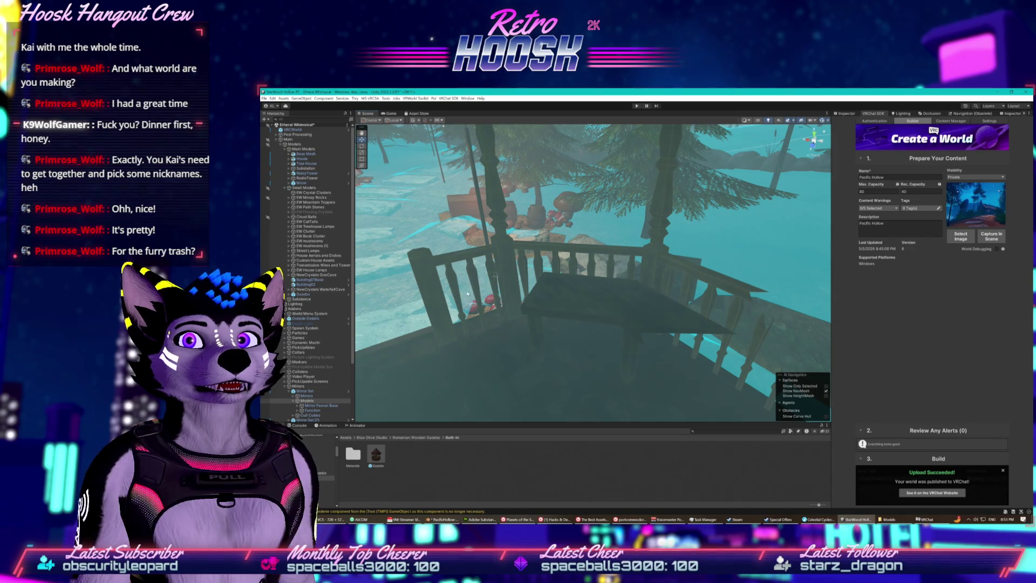
- Orbit toward the rocks and mushrooms and slide the selected object up and to the right
mouse_move(480, 260)
mouse_down()
mouse_move(604, 289)
mouse_move(522, 268)
mouse_move(506, 285)
mouse_up()
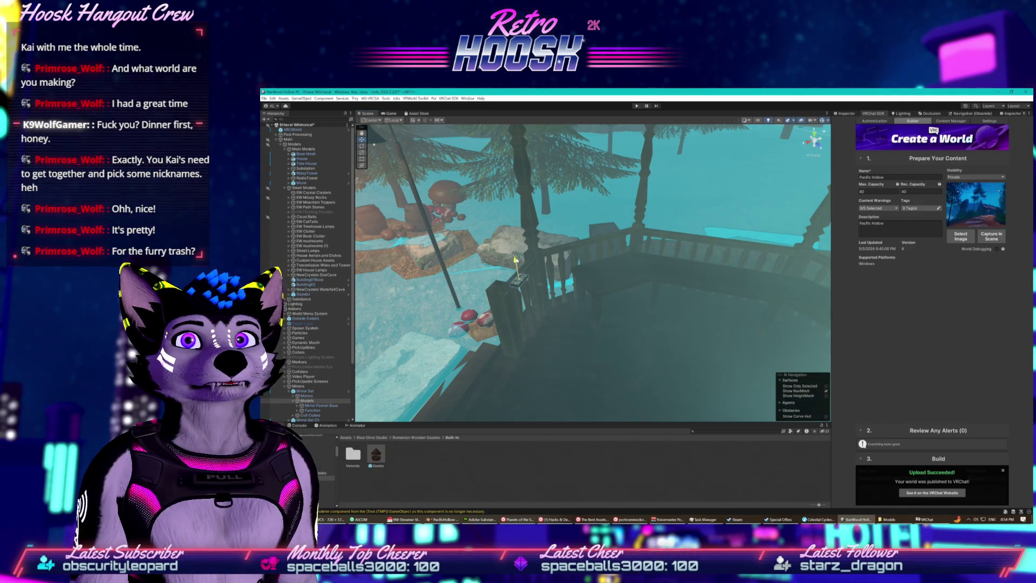
drag(517, 252, 650, 280)
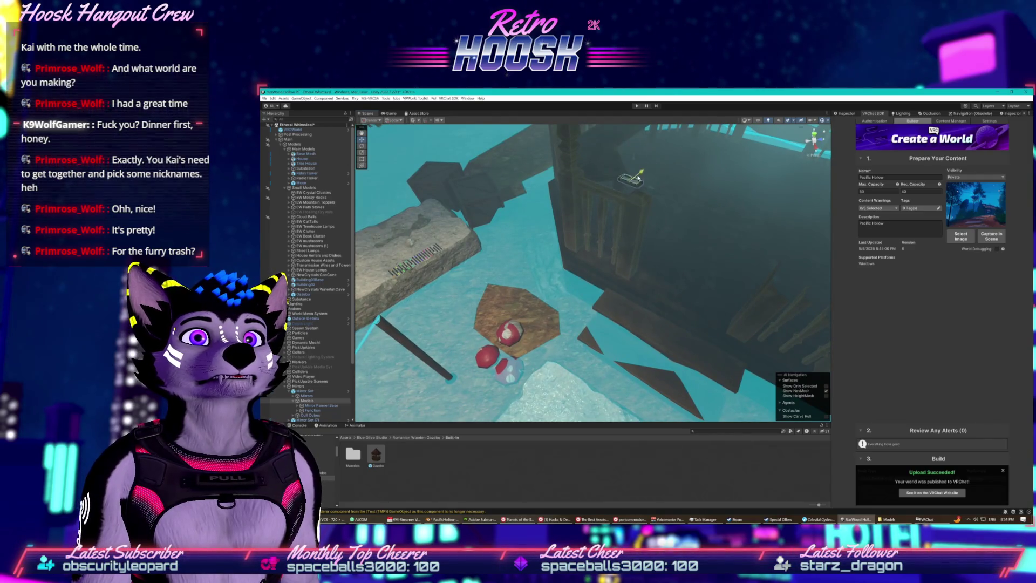
mouse_move(627, 183)
mouse_down()
mouse_move(608, 169)
mouse_move(636, 158)
mouse_move(544, 209)
mouse_up()
mouse_move(564, 170)
mouse_down()
mouse_move(650, 179)
mouse_move(697, 152)
mouse_move(589, 249)
mouse_up()
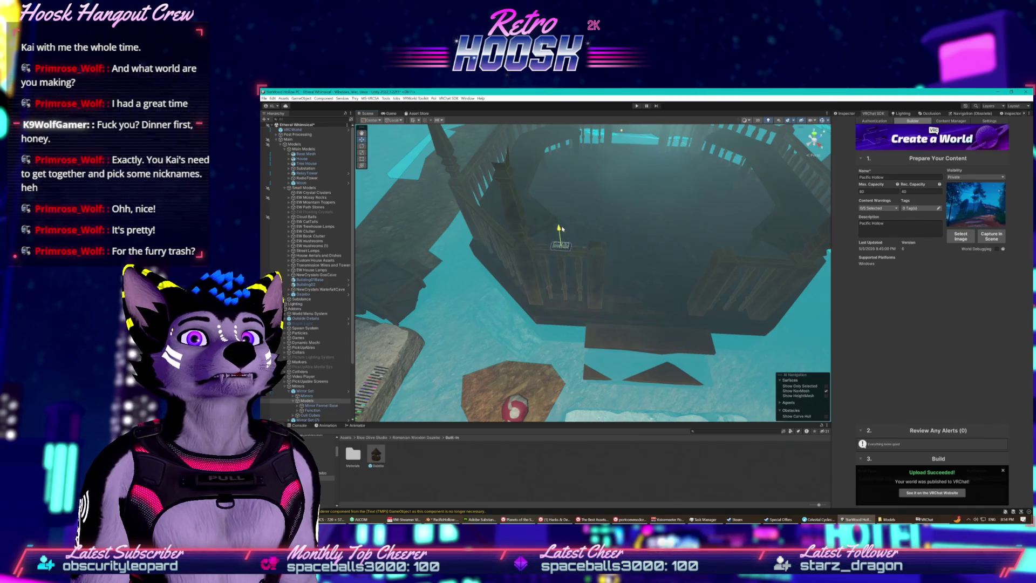
- Fly around and above the gazebo, then select the Street Lamps group in the Hierarchy
drag(561, 230, 562, 292)
mouse_move(583, 216)
mouse_down()
mouse_move(533, 239)
mouse_move(570, 202)
mouse_up()
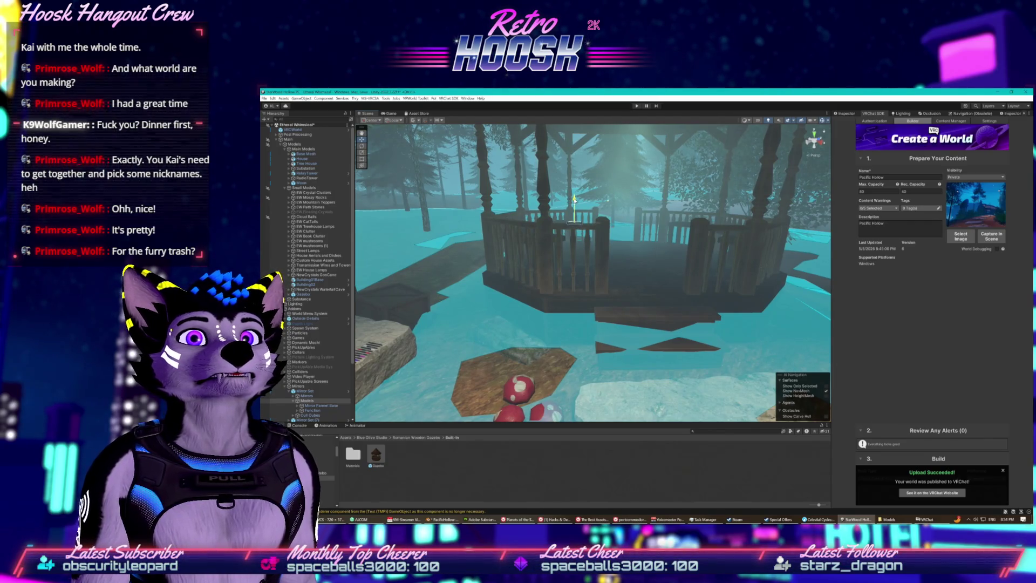
drag(574, 200, 566, 174)
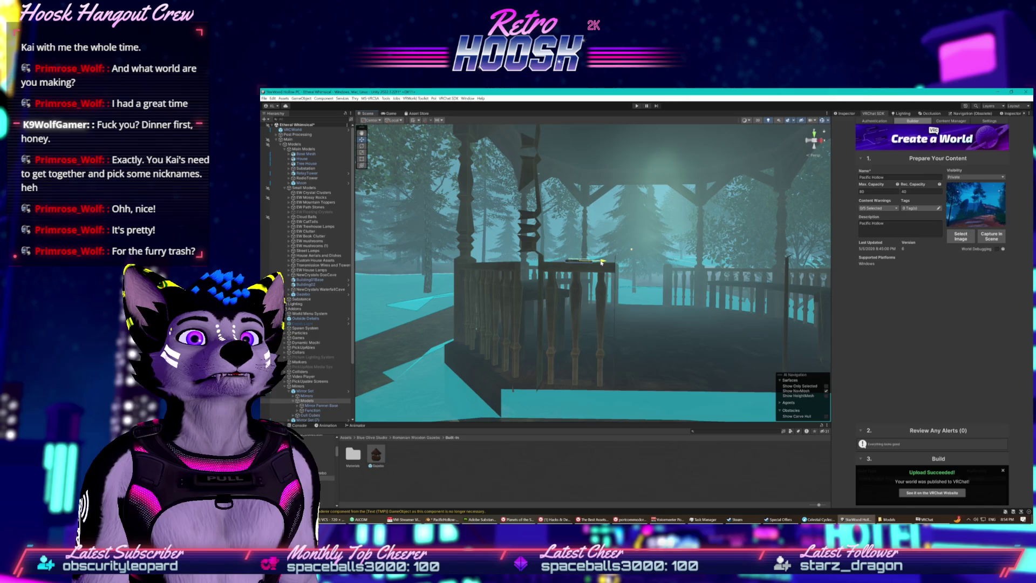
mouse_move(584, 247)
mouse_down()
mouse_move(605, 229)
mouse_move(557, 292)
mouse_move(508, 315)
mouse_move(538, 306)
mouse_up()
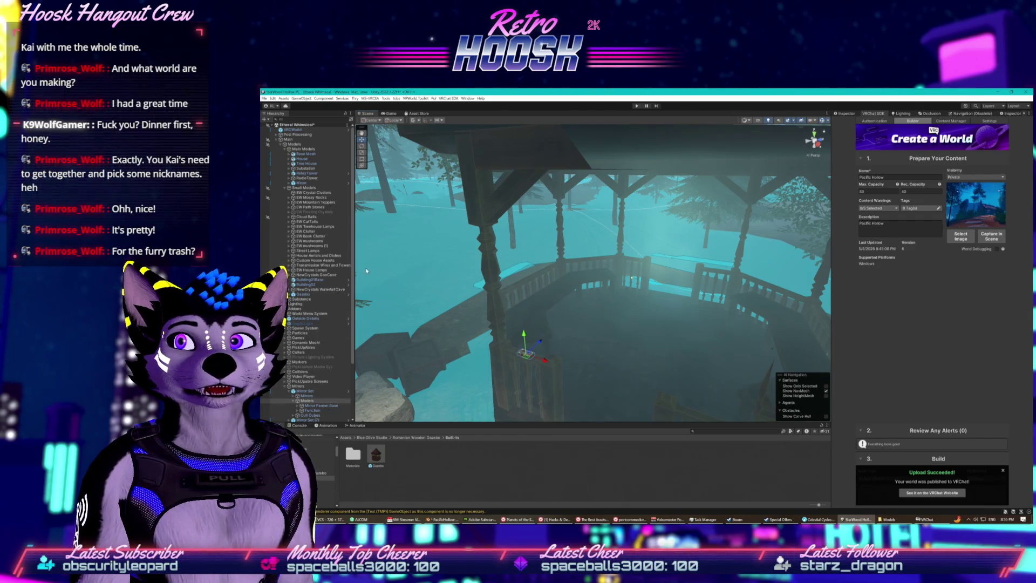
click(313, 251)
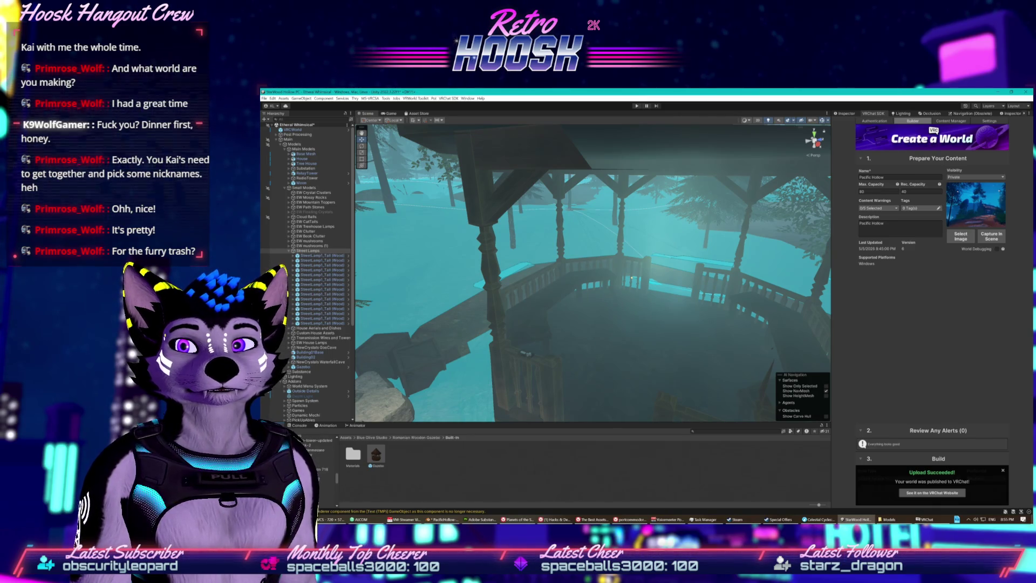
- Inspect the StreetLights1 model and the SpaceZeta_StreetLamps prefabs, then open the Package Manager
click(326, 462)
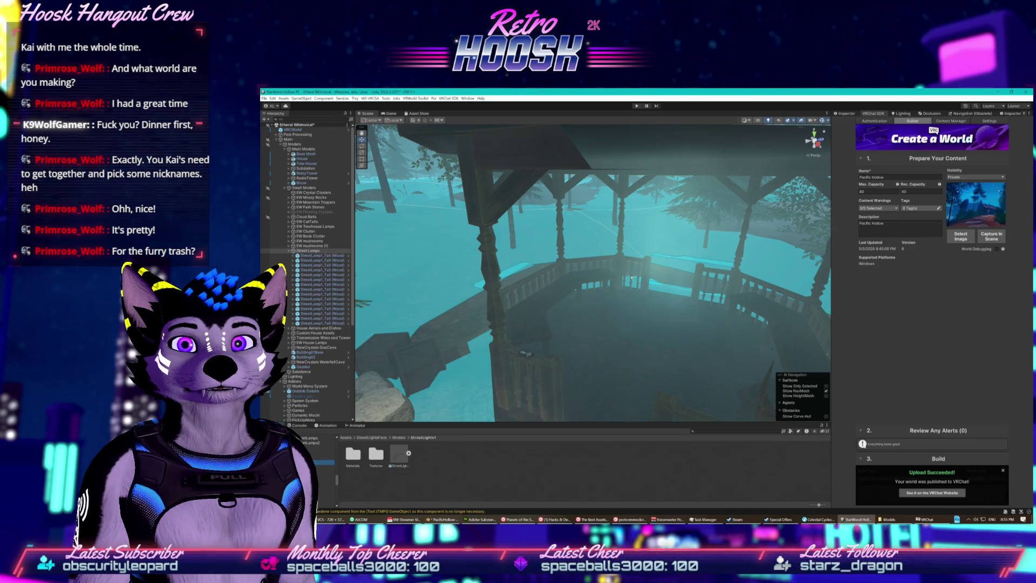
click(401, 456)
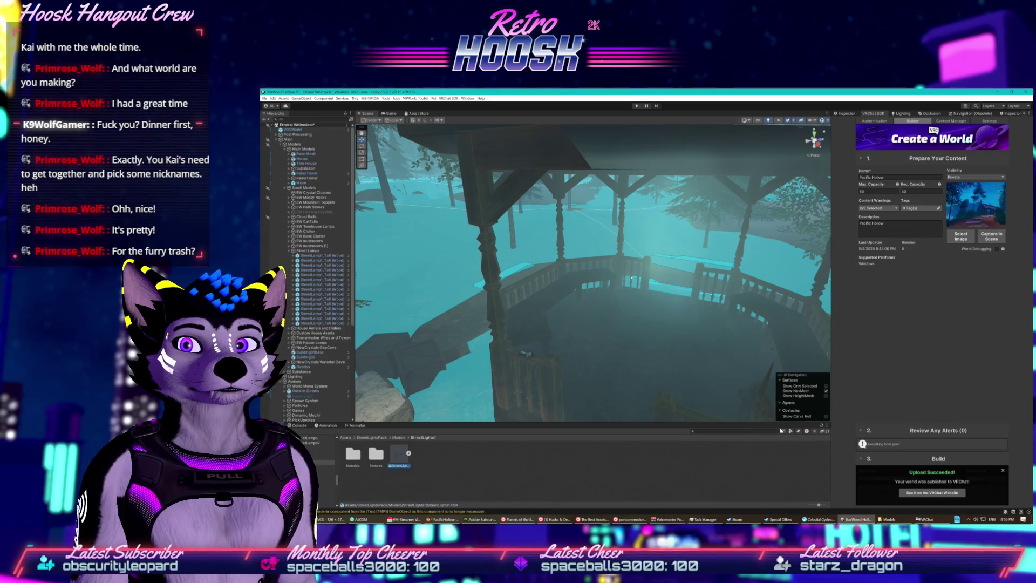
click(311, 438)
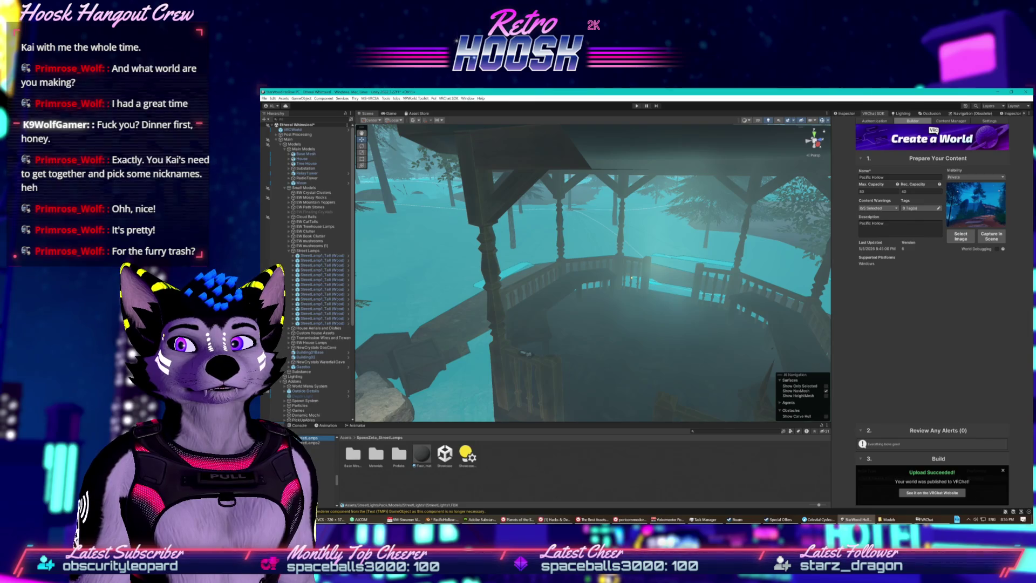
double_click(399, 455)
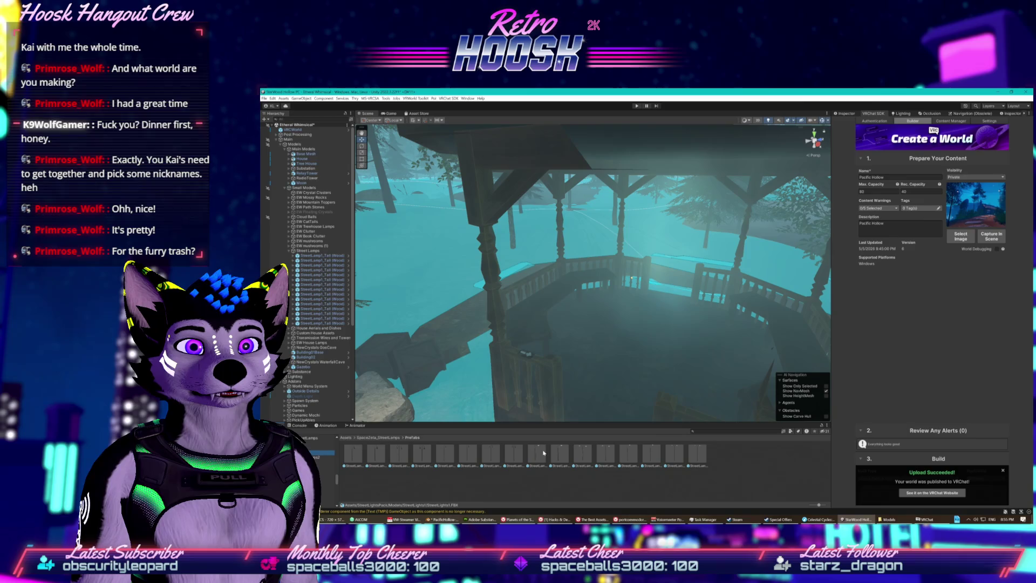
mouse_move(554, 344)
mouse_down()
mouse_move(580, 310)
mouse_move(528, 339)
mouse_move(363, 343)
mouse_move(294, 143)
mouse_up()
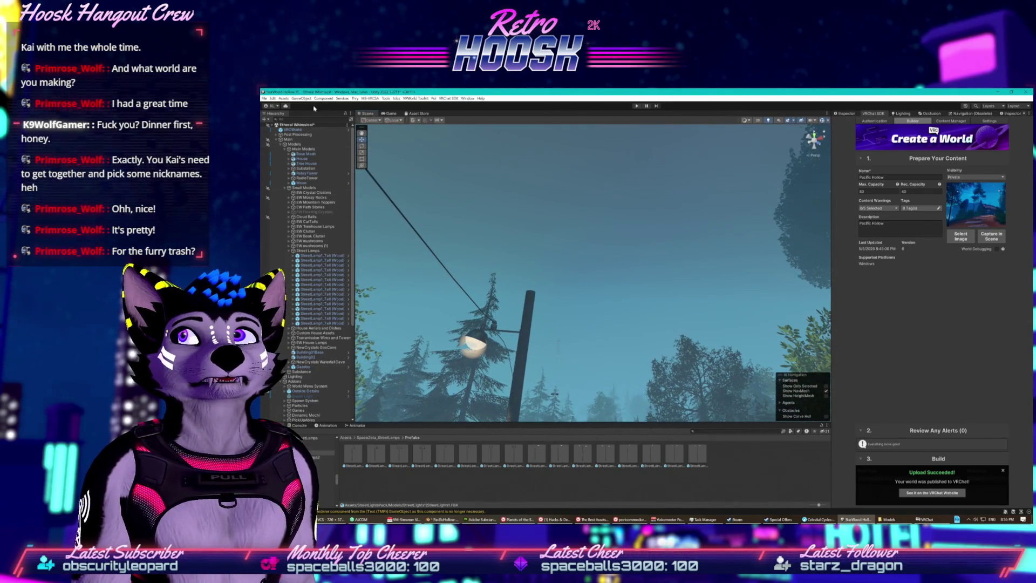
click(285, 106)
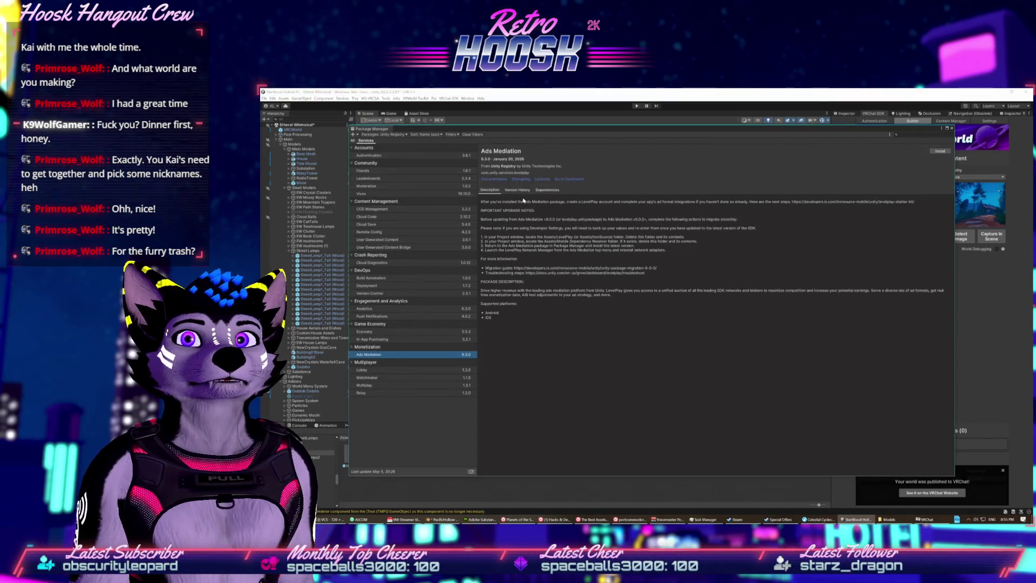
- List My Assets and preview packages from Industrial Cabinets and Shelves Lite up to AllSky Free
click(380, 135)
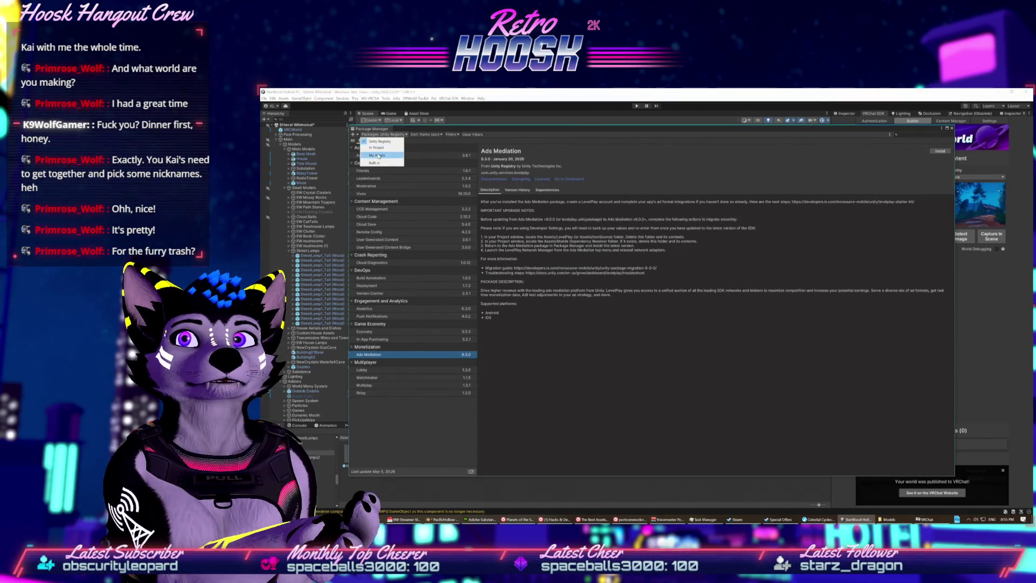
click(385, 159)
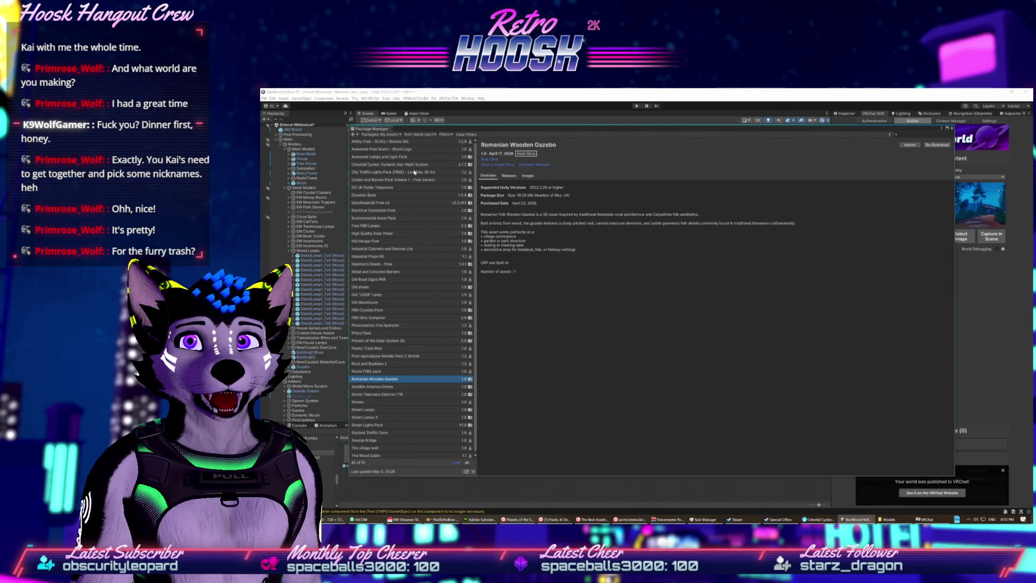
click(394, 249)
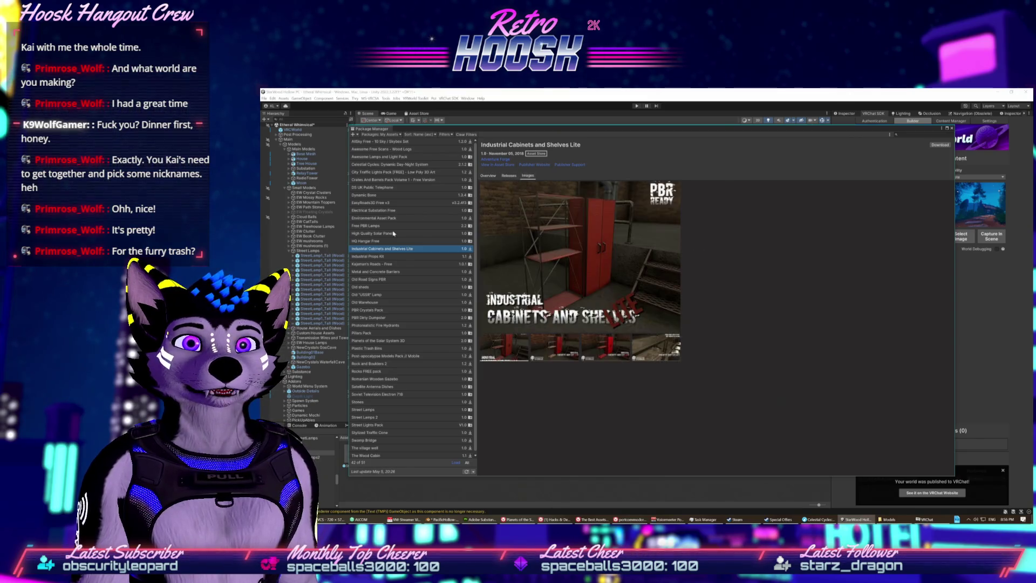
click(379, 242)
click(381, 234)
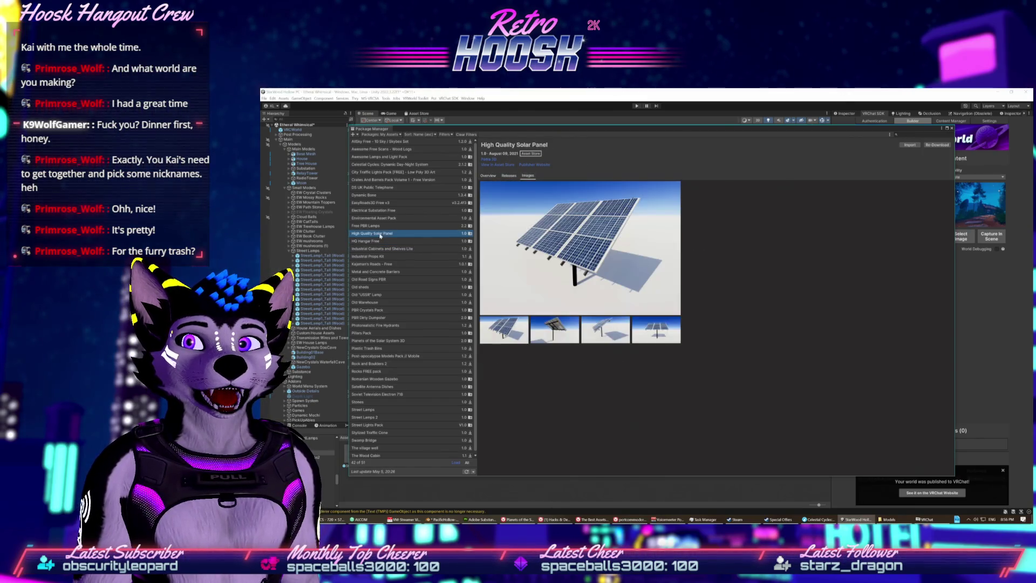
click(385, 226)
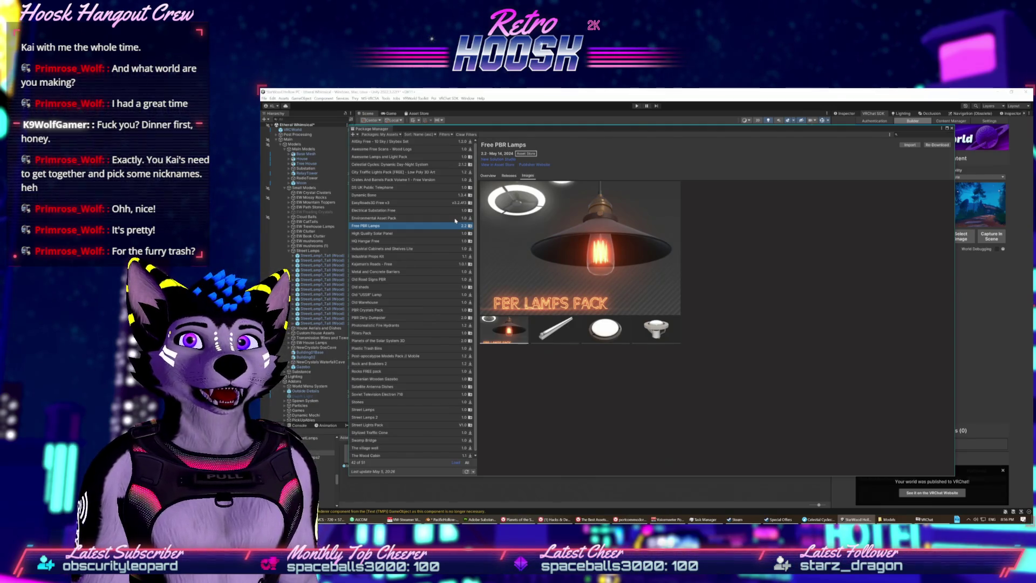
click(404, 219)
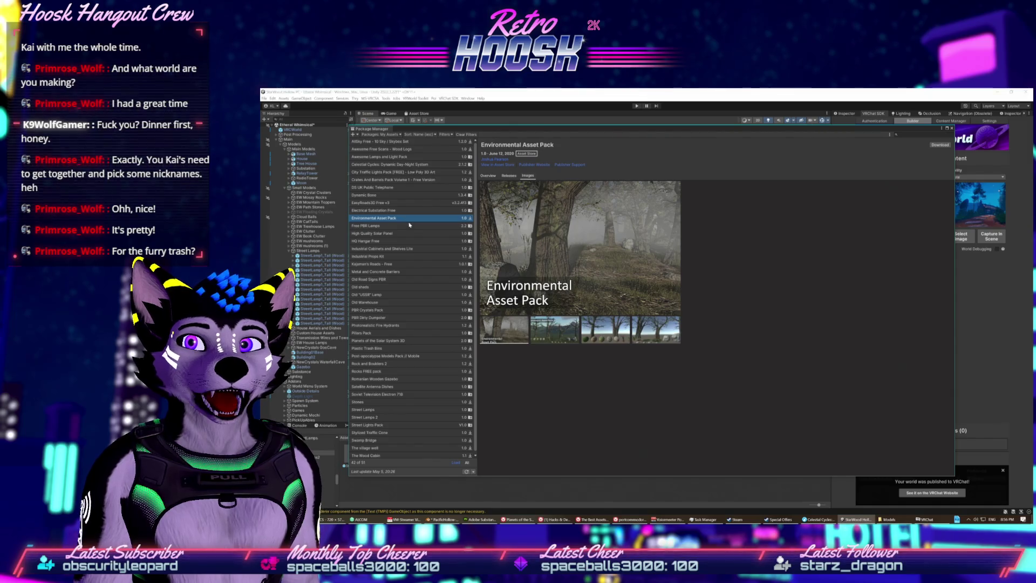
click(404, 211)
click(405, 196)
click(405, 203)
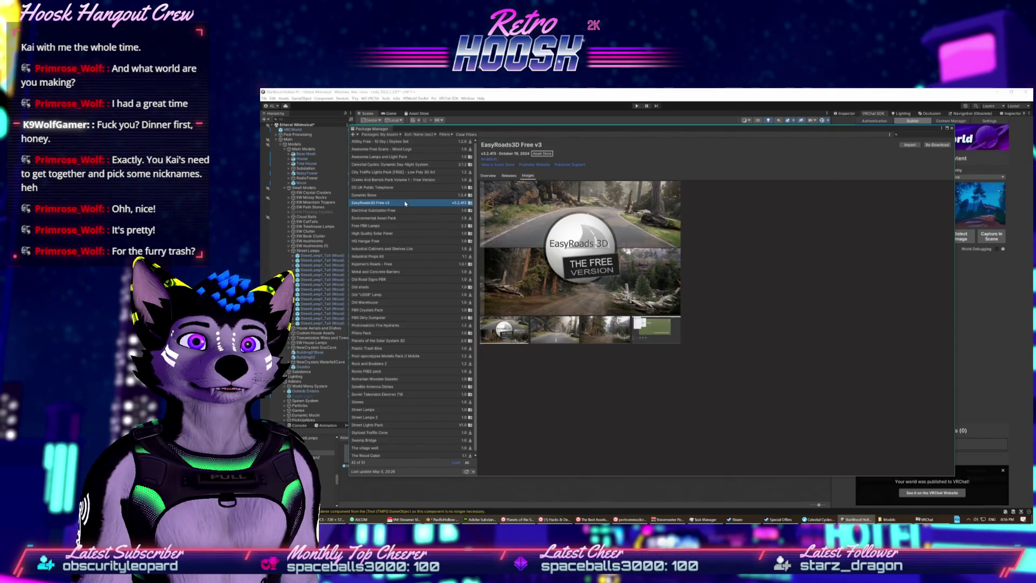
click(402, 180)
click(404, 171)
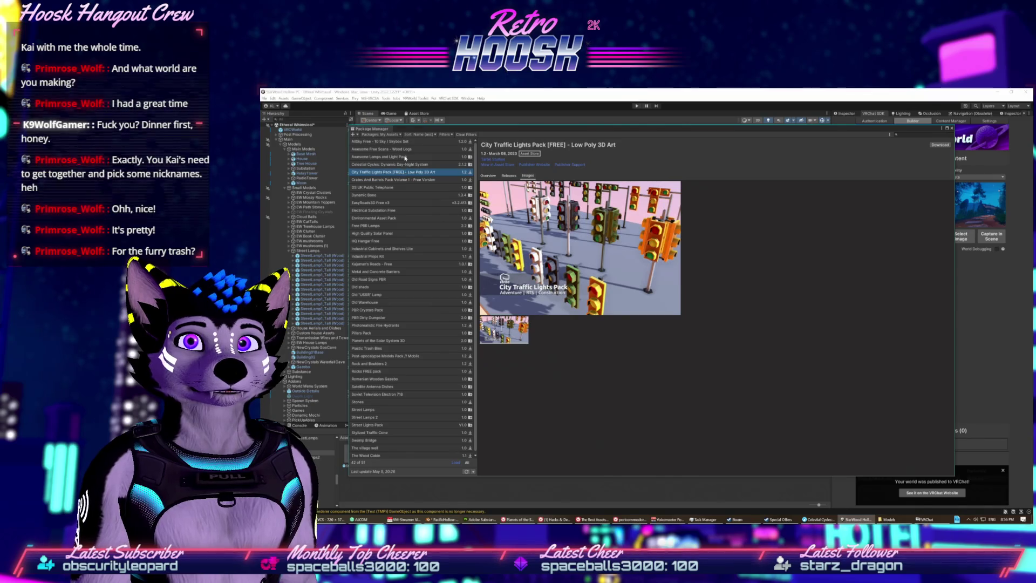
click(405, 157)
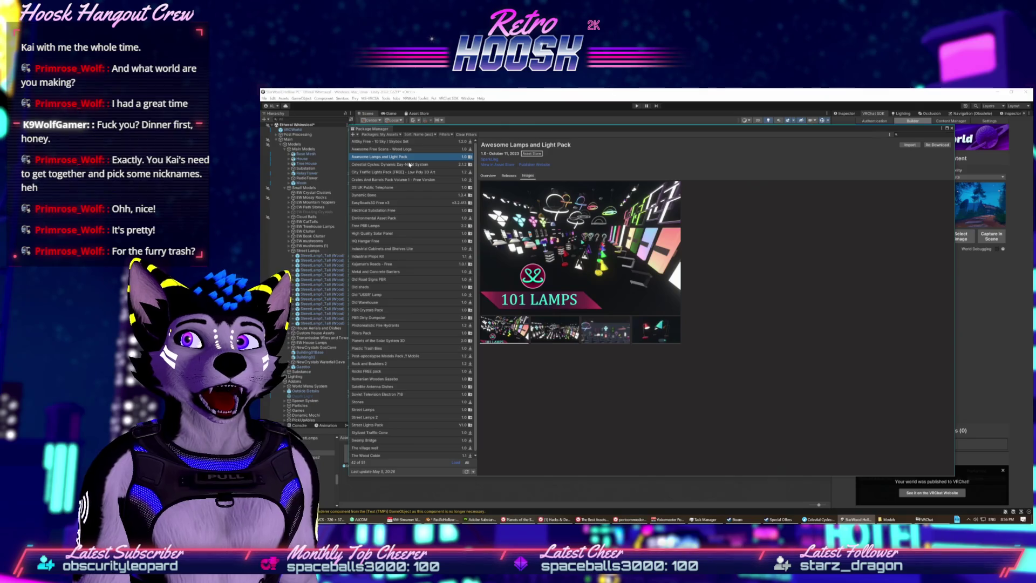
click(408, 164)
click(407, 150)
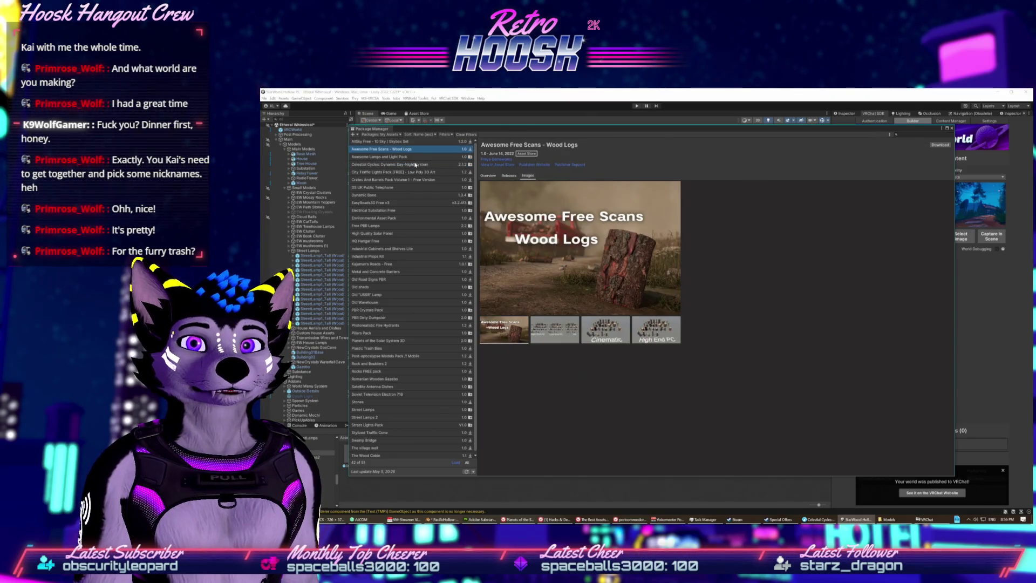
click(416, 142)
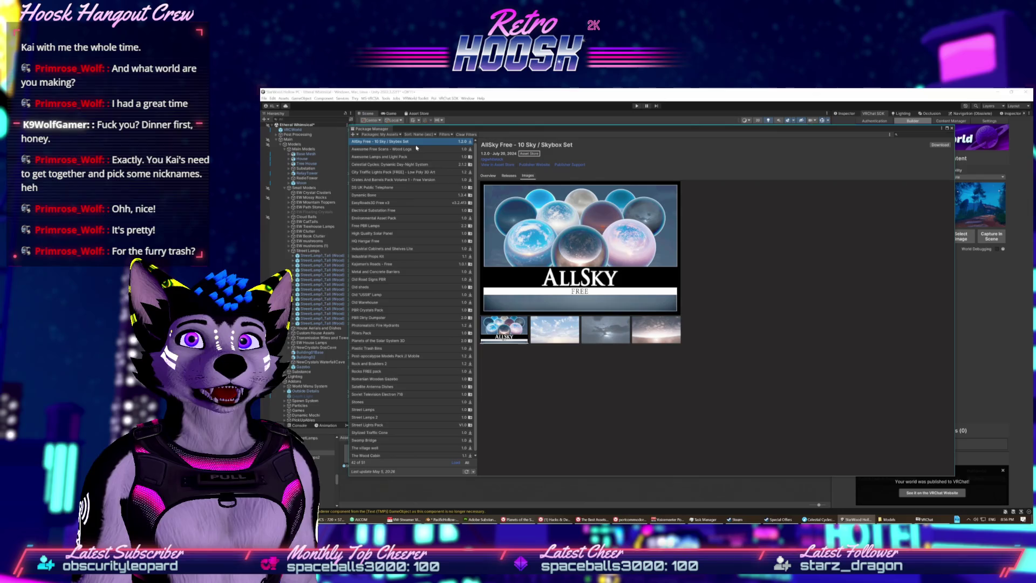
- Preview packages from Dynamic Bone down to Old Road Signs PBR, including Free PBR Lamps
click(406, 195)
click(406, 203)
click(407, 210)
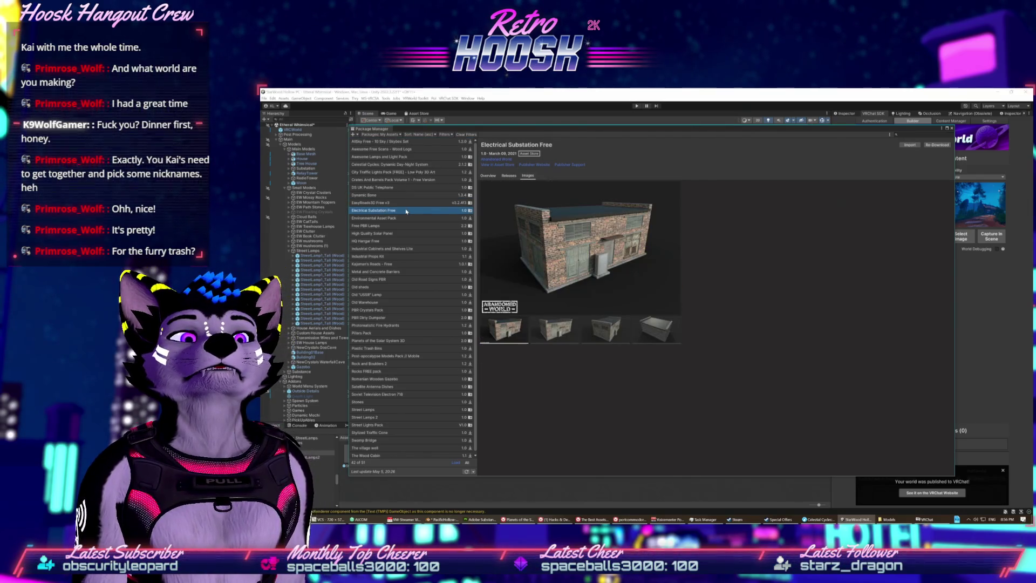
click(406, 218)
click(406, 226)
click(405, 240)
click(405, 233)
click(403, 241)
click(403, 248)
click(399, 257)
click(399, 264)
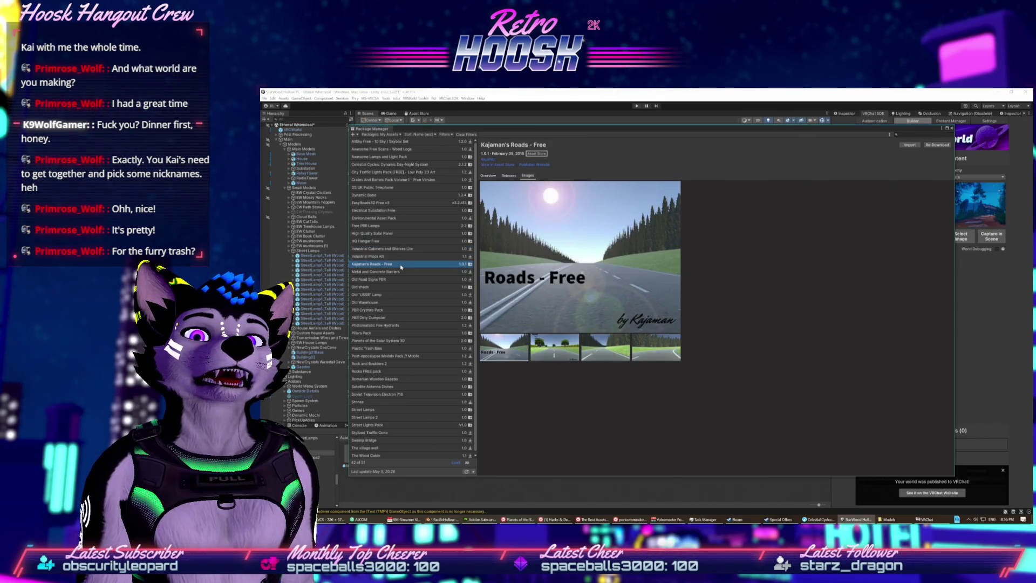
click(402, 272)
click(402, 280)
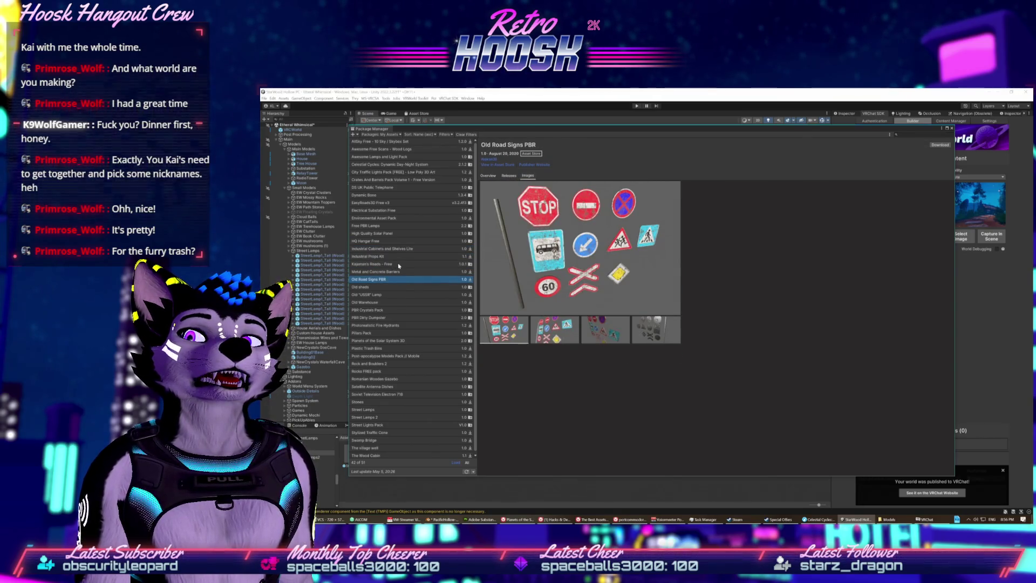
- Step through packages from Old "USSR" Lamp down to Street Lamps
key(Down)
key(Down)
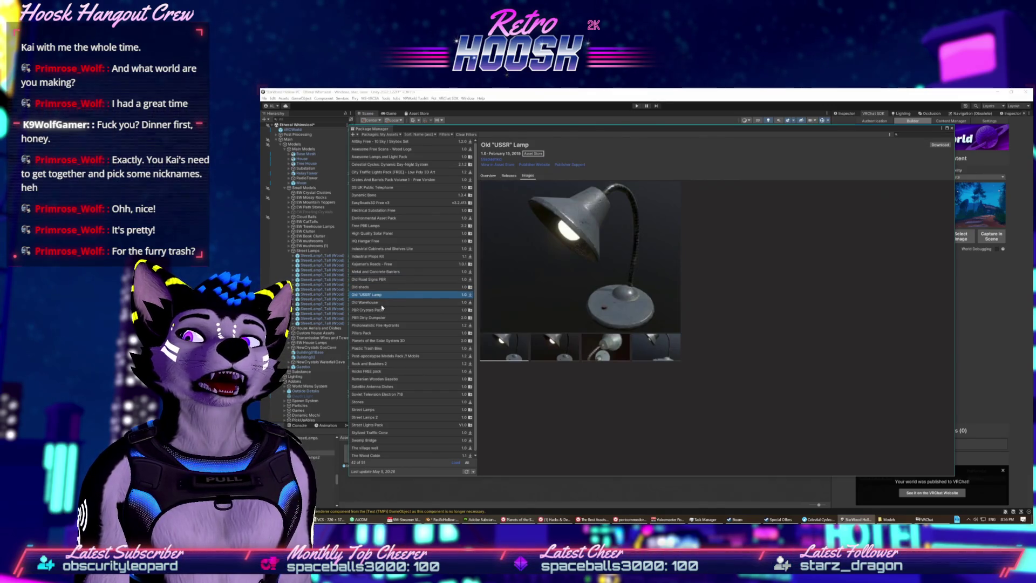
key(Down)
key(Up)
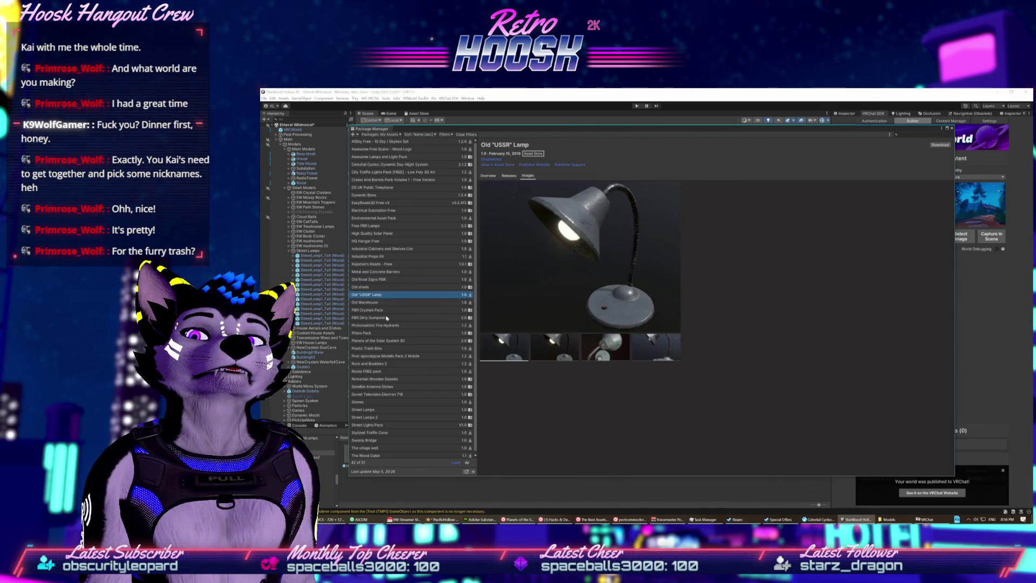
click(386, 318)
key(Up)
key(Down)
click(386, 333)
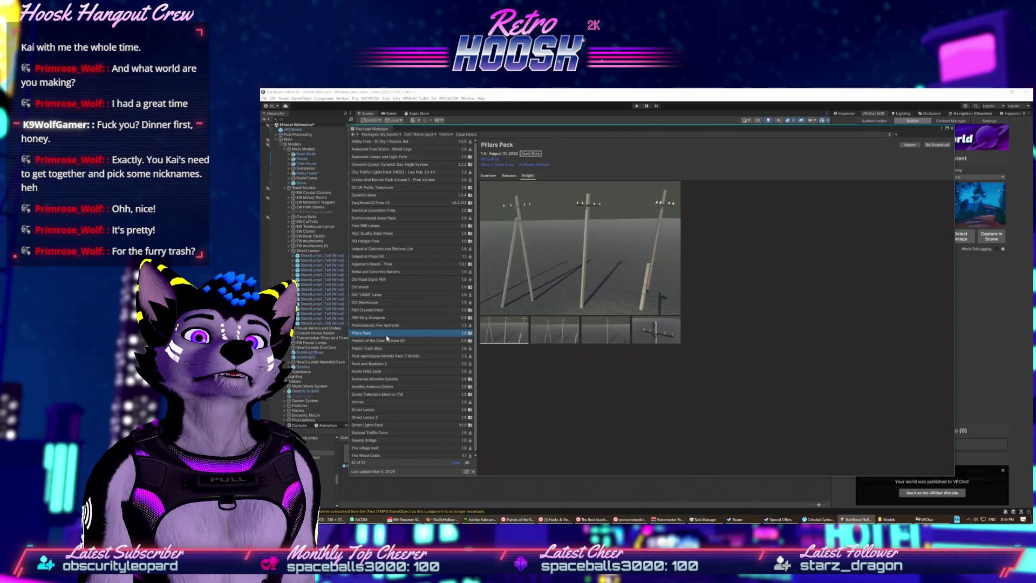
click(387, 341)
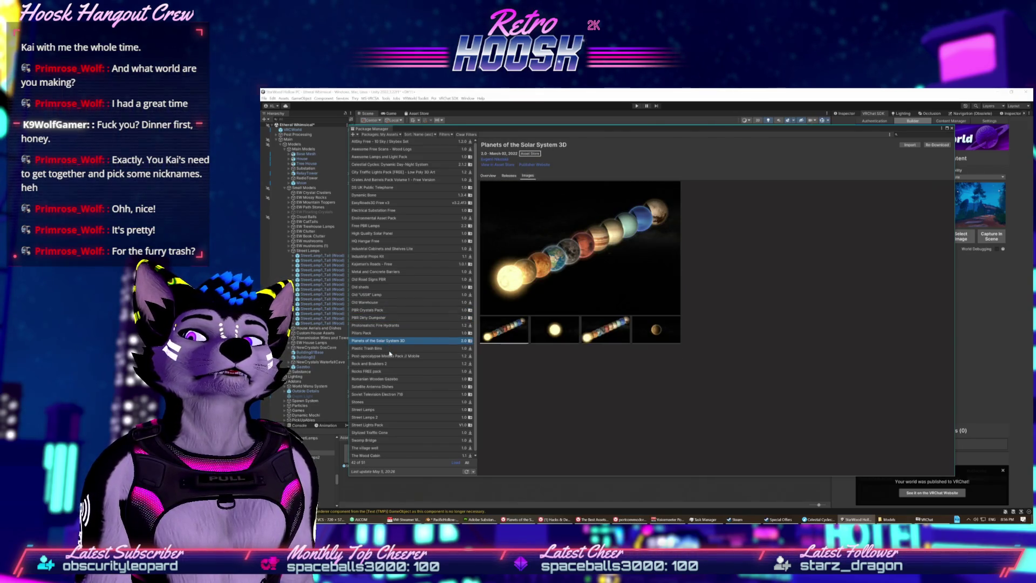
key(Down)
key(Down)
key(Down)
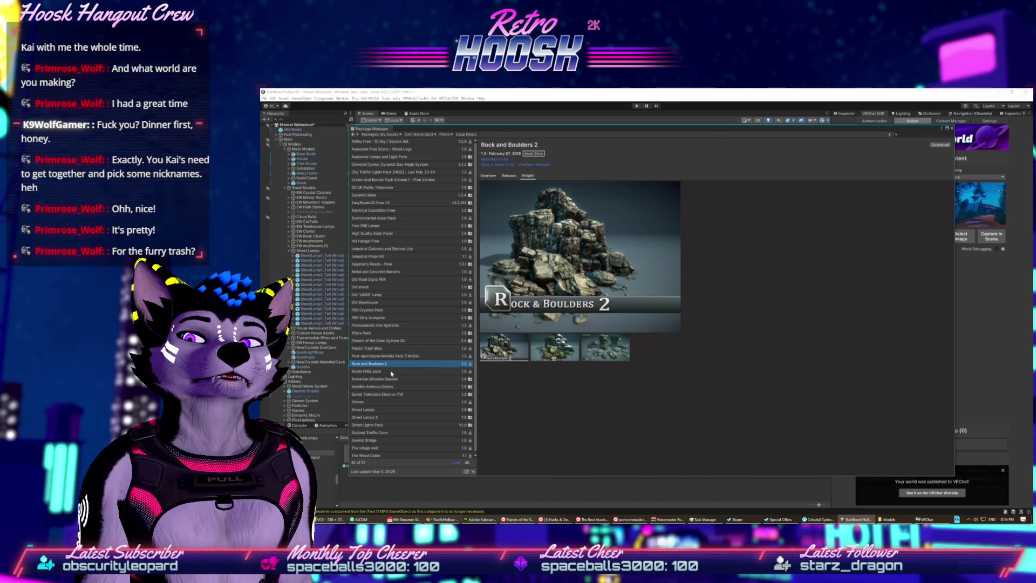
click(391, 372)
click(392, 379)
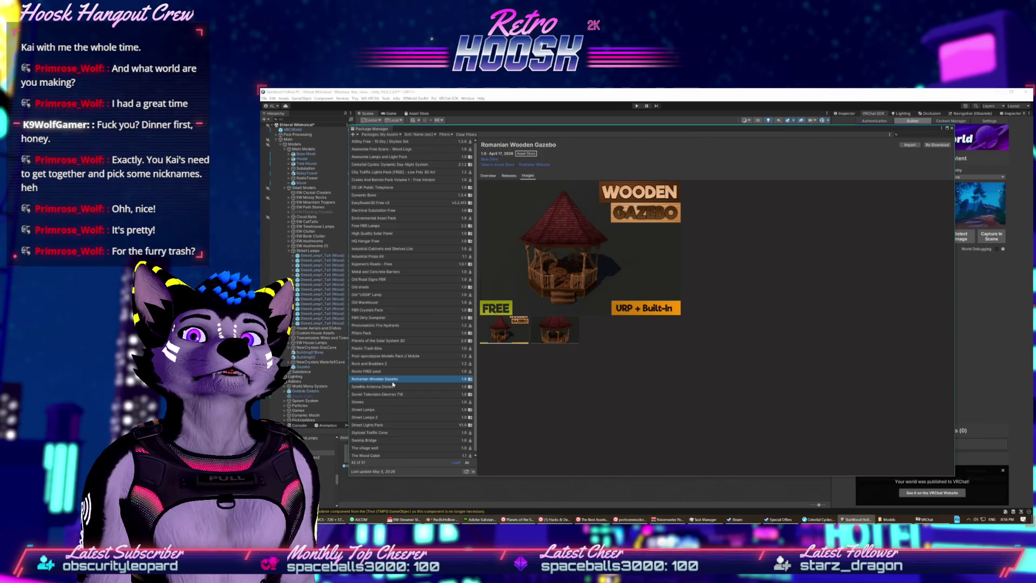
click(394, 387)
click(393, 394)
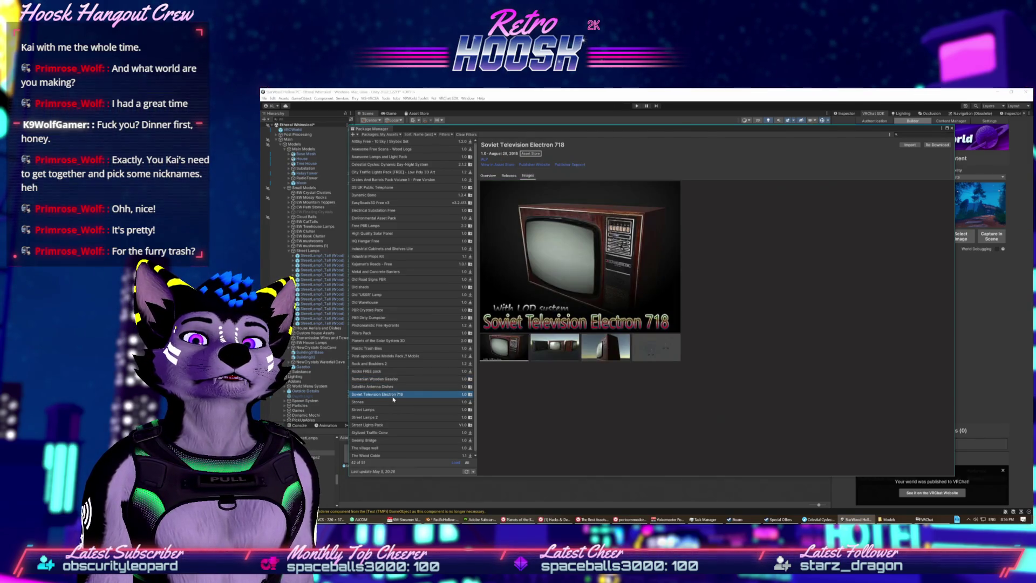
click(393, 401)
click(391, 408)
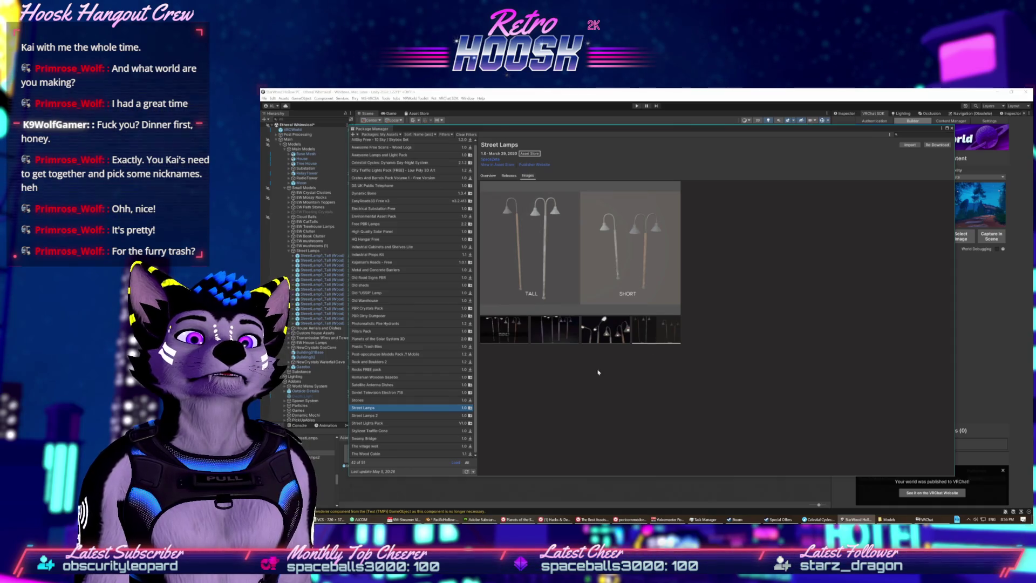
- Compare Street Lights Pack, Street Lamps 2 and The village well, then bring up the Asset Store
click(402, 423)
click(401, 417)
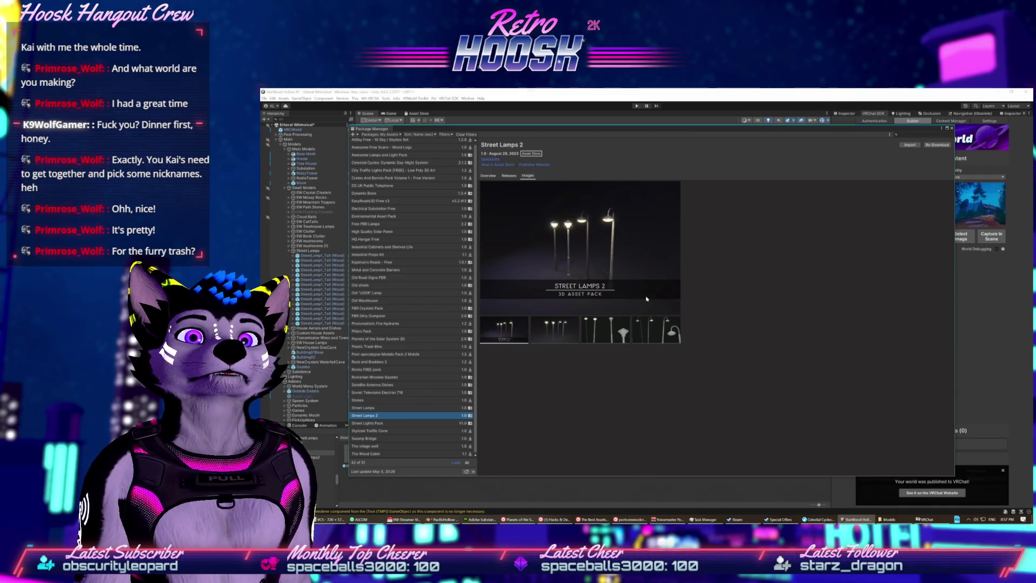
click(396, 424)
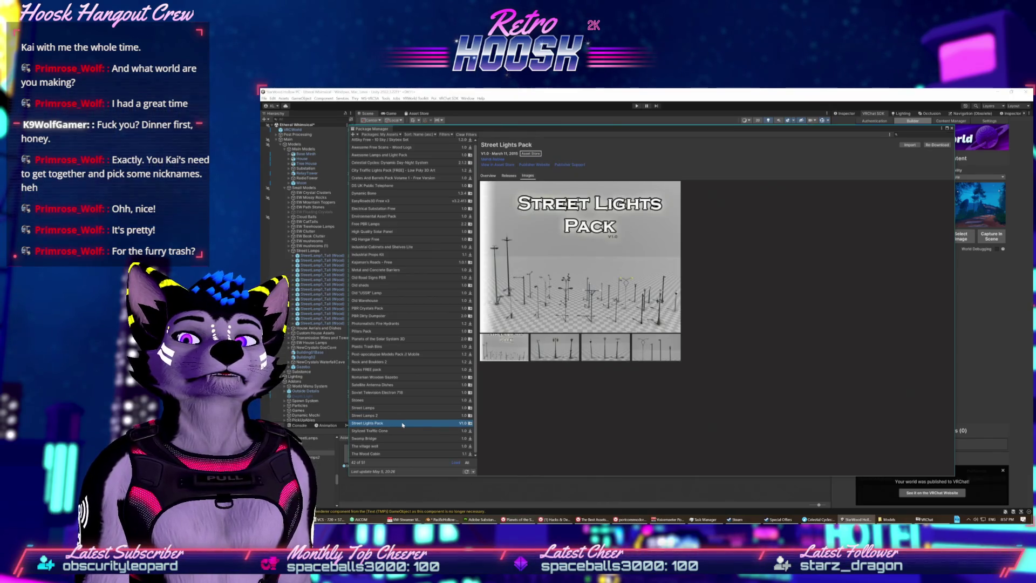
click(402, 431)
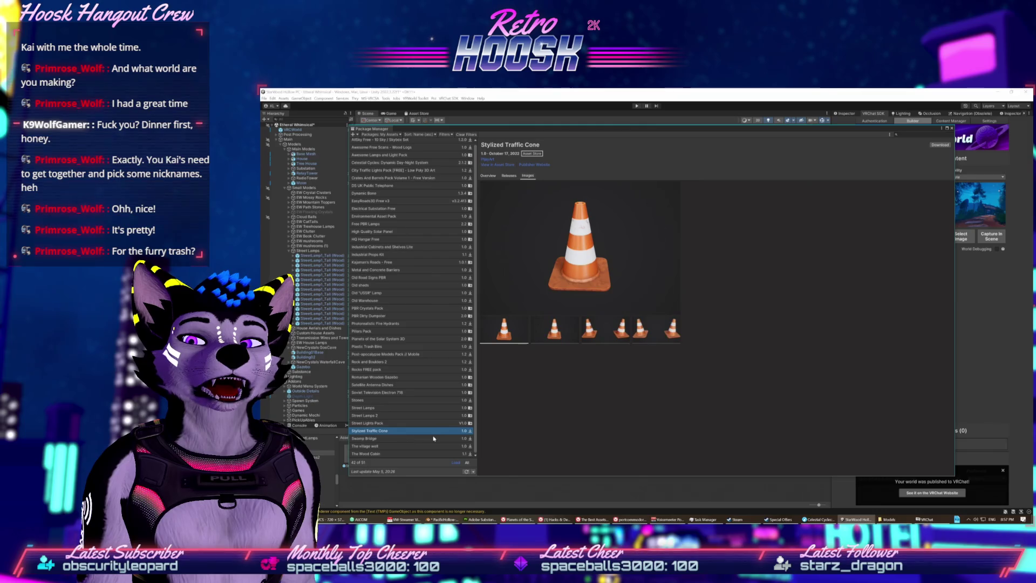
click(429, 446)
click(418, 453)
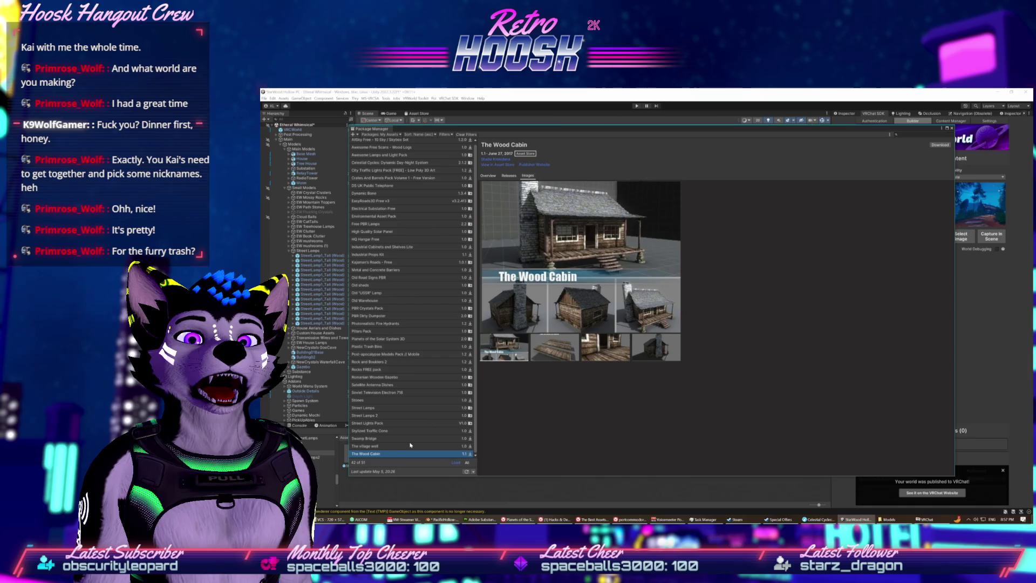
click(410, 446)
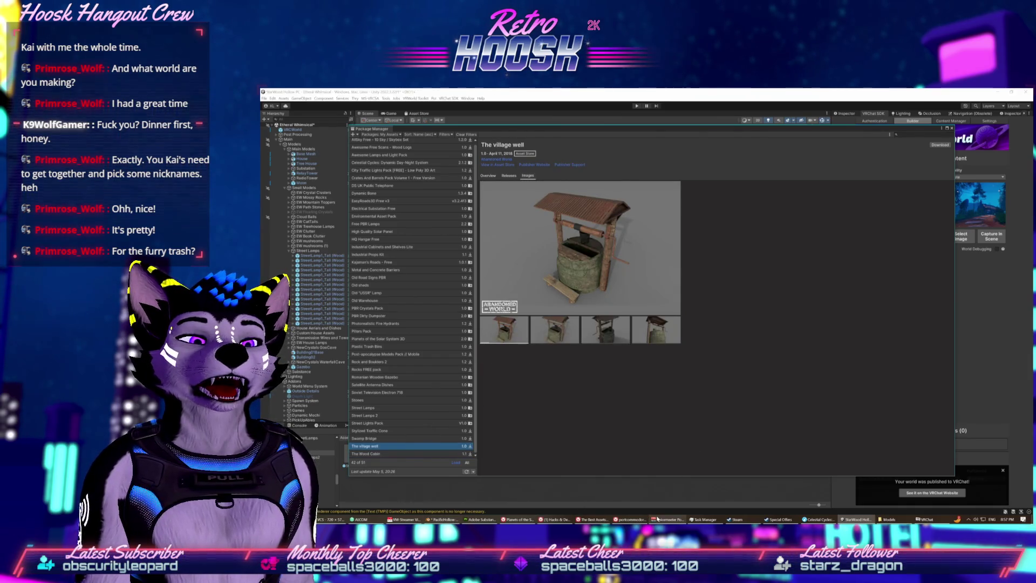
click(592, 520)
scroll(530, 179, up, 5)
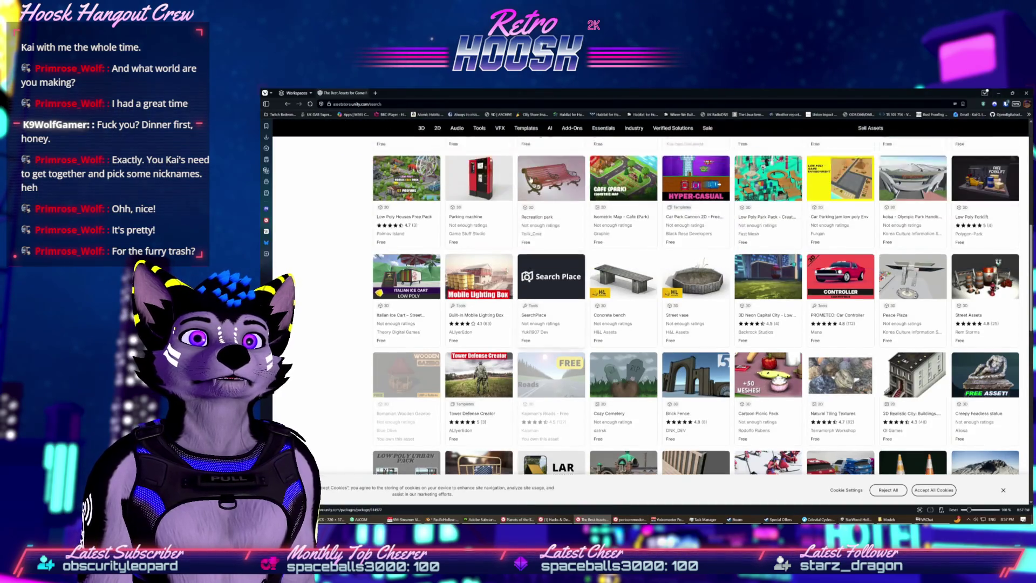
- Search the Asset Store for 'ceiling light' and limit results to free assets
scroll(531, 180, up, 2)
click(558, 131)
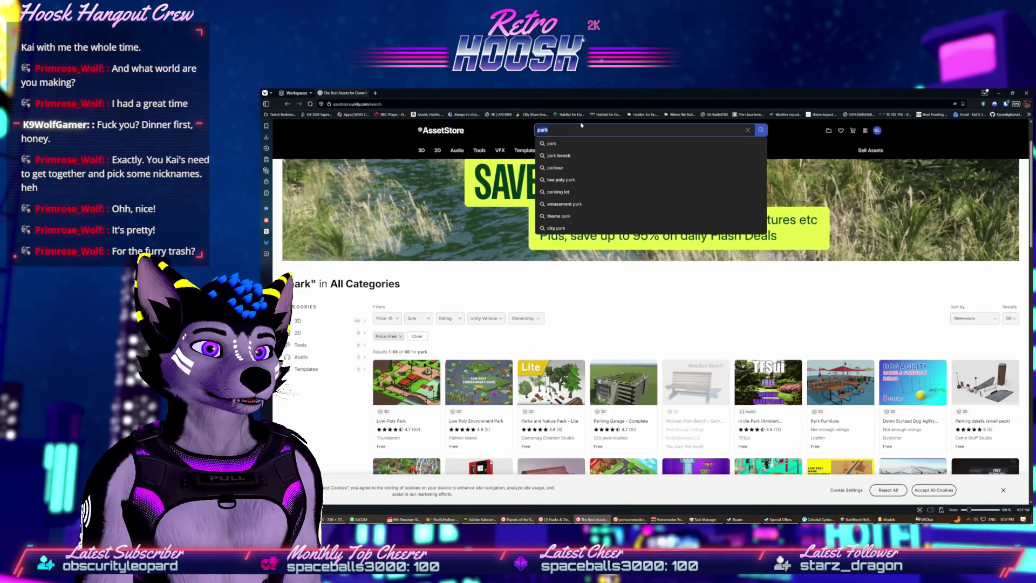
text(cw)
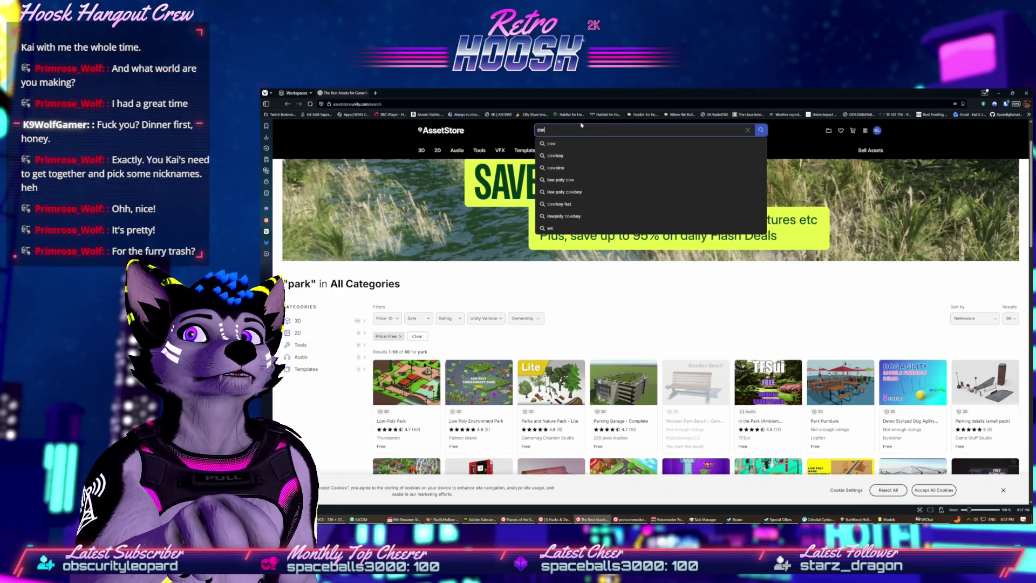
text(iling light)
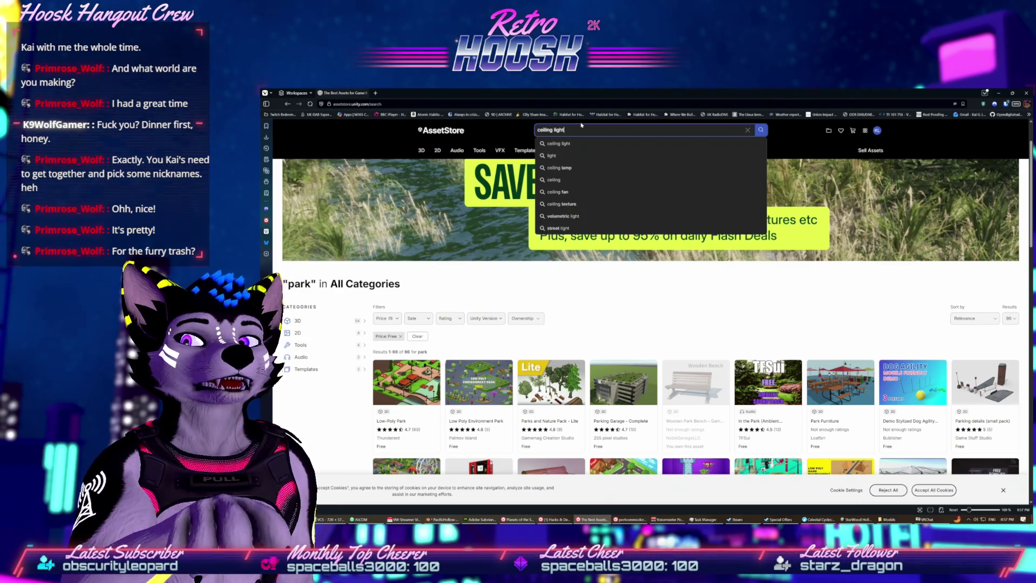
click(583, 143)
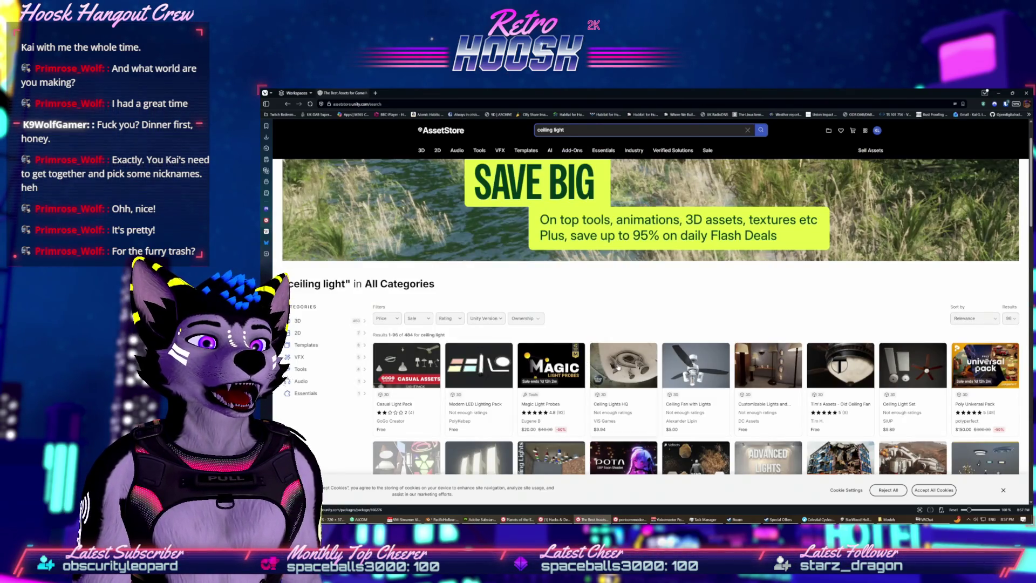
scroll(527, 332, down, 1)
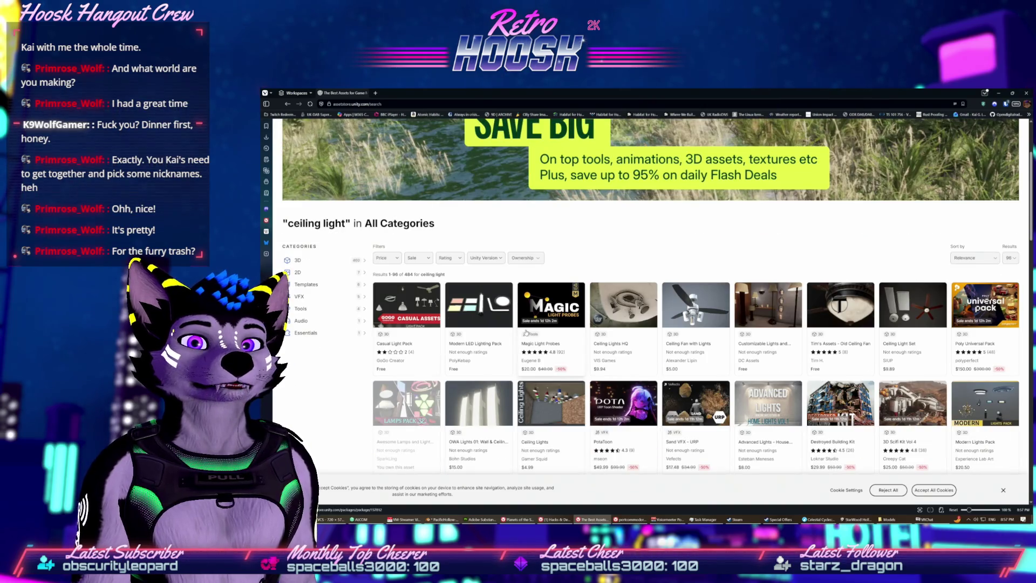
click(384, 258)
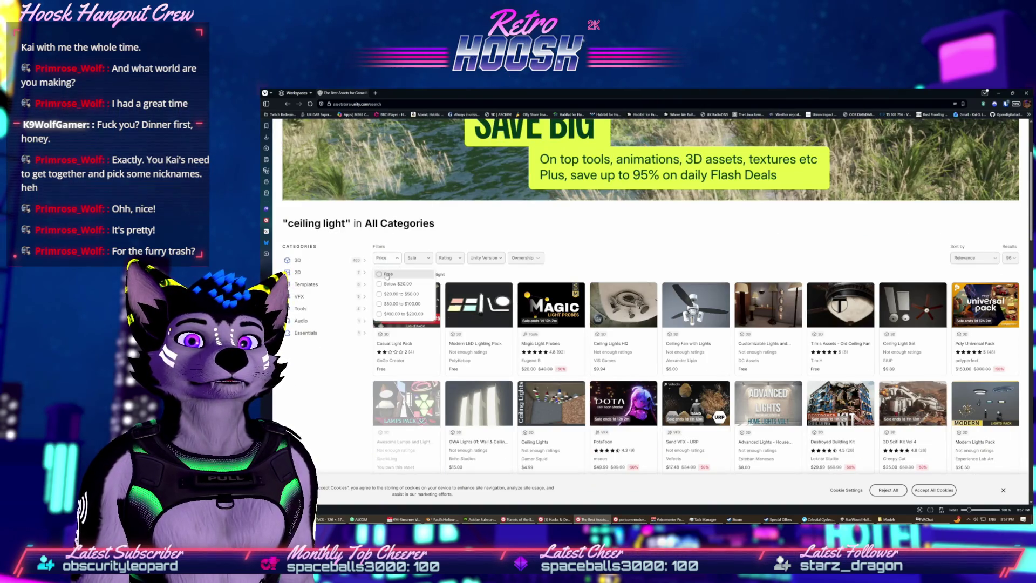
click(386, 274)
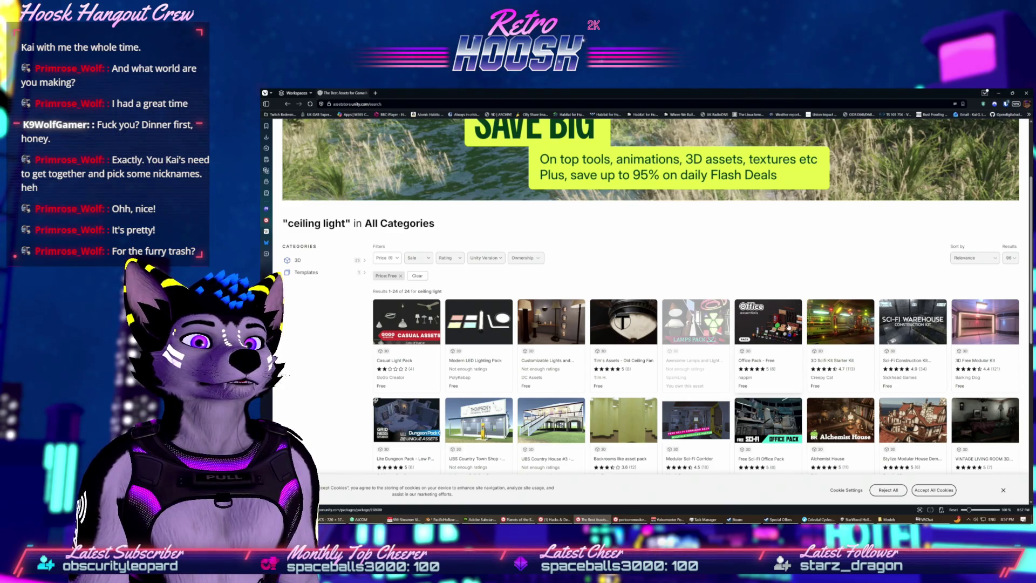
- Open Casual Light Pack in a new tab and return to the search results
scroll(724, 332, down, 1)
scroll(724, 332, down, 2)
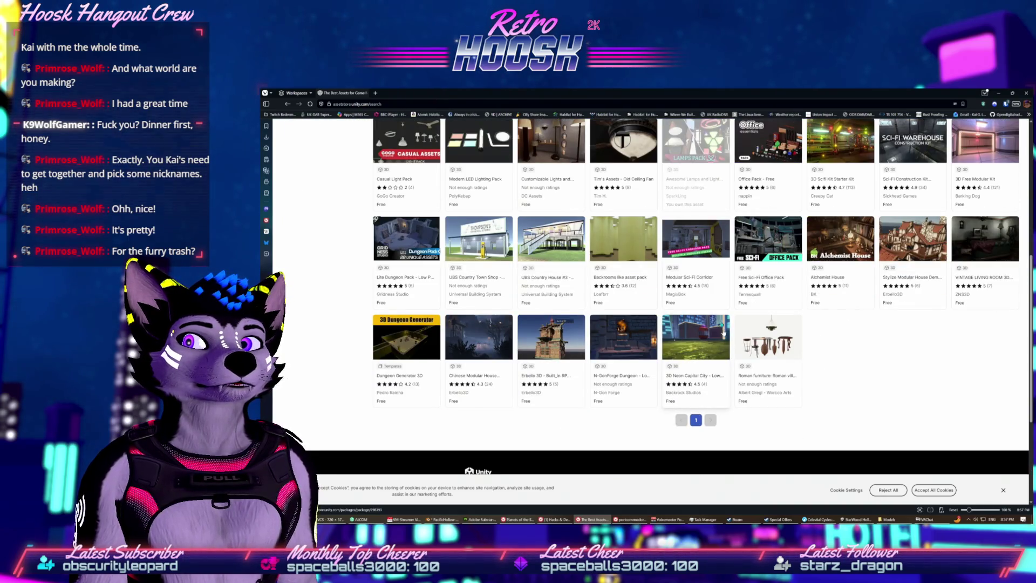
scroll(724, 333, up, 3)
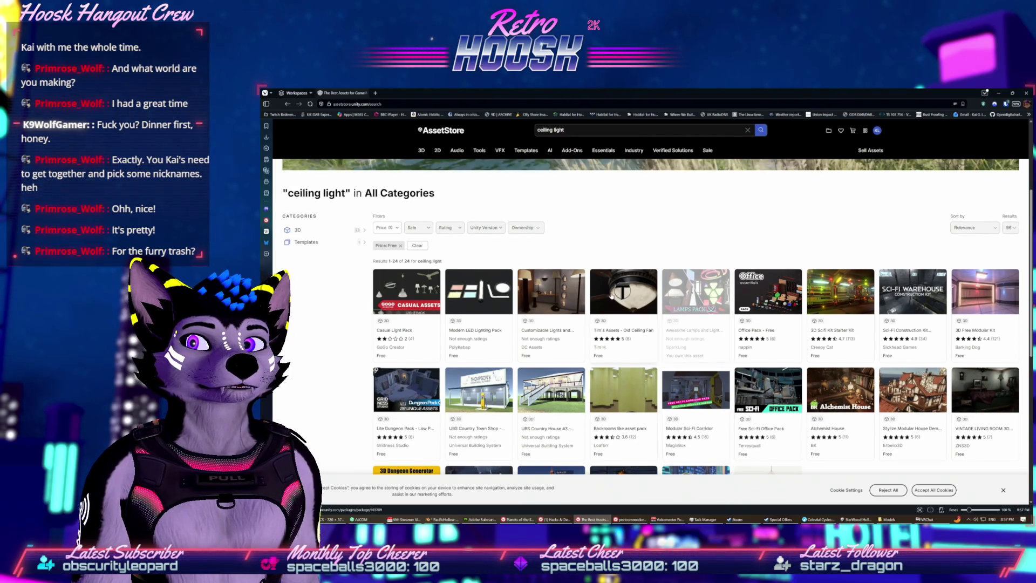
click(415, 295)
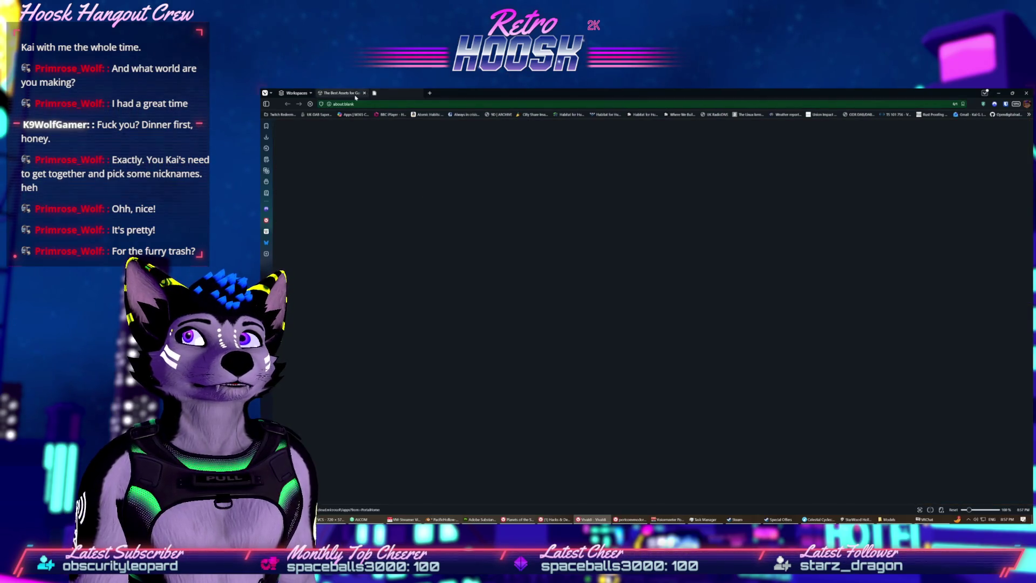
click(355, 97)
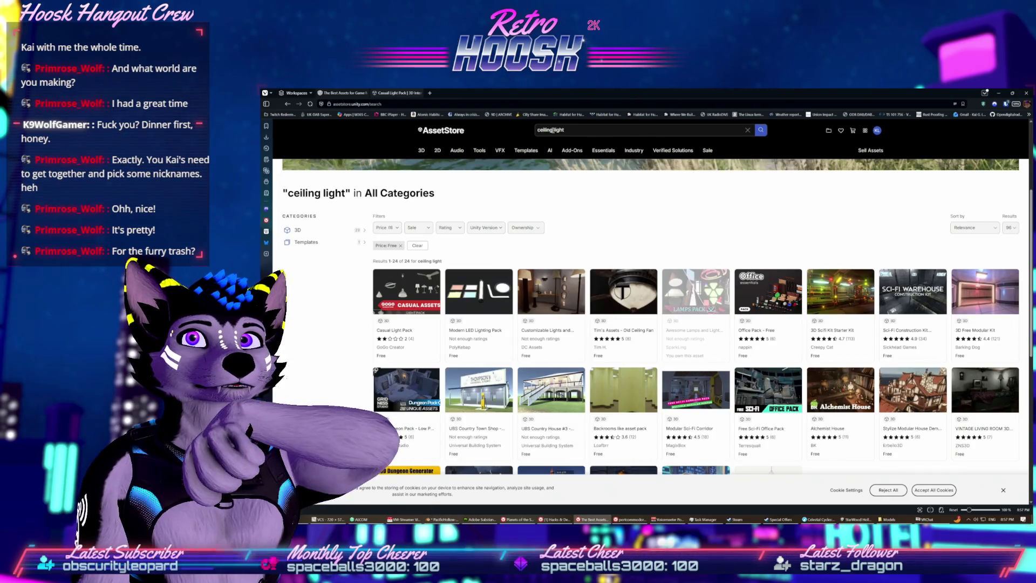
click(562, 130)
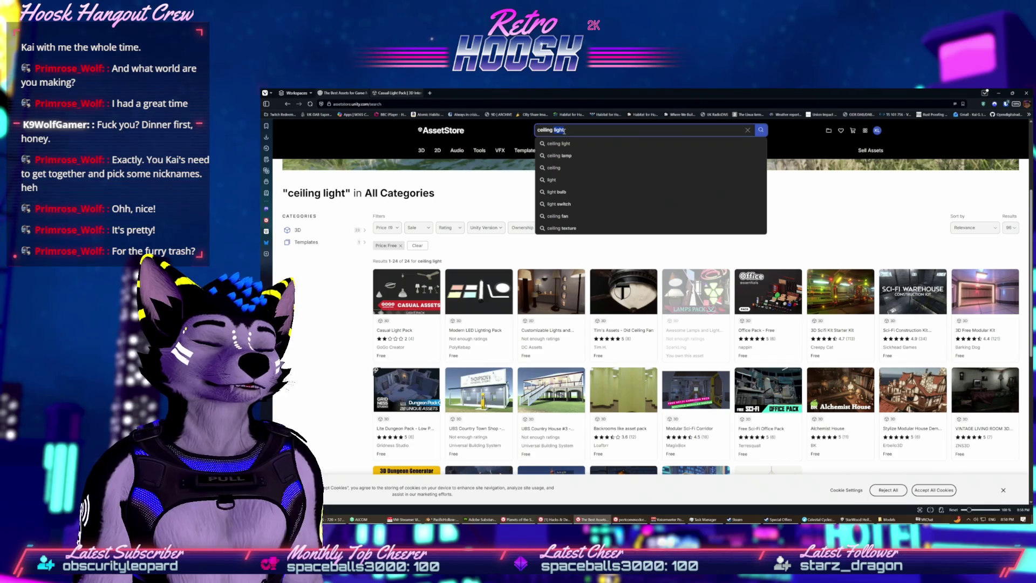
text(amp)
- Search for 'ceiling lamp', filter to free, and open Modular Medieval Lanterns in a new tab
key(Return)
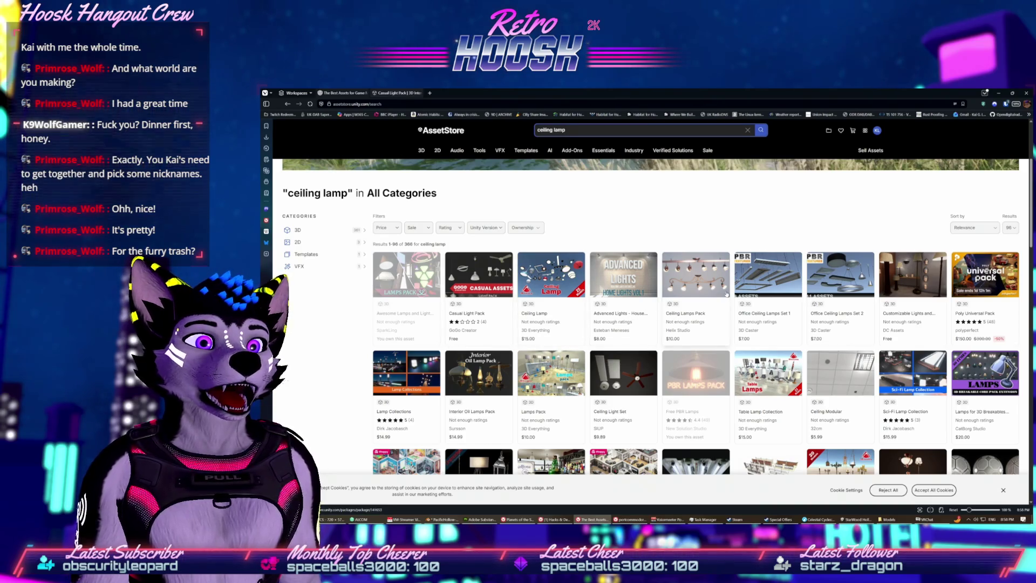
scroll(726, 294, down, 2)
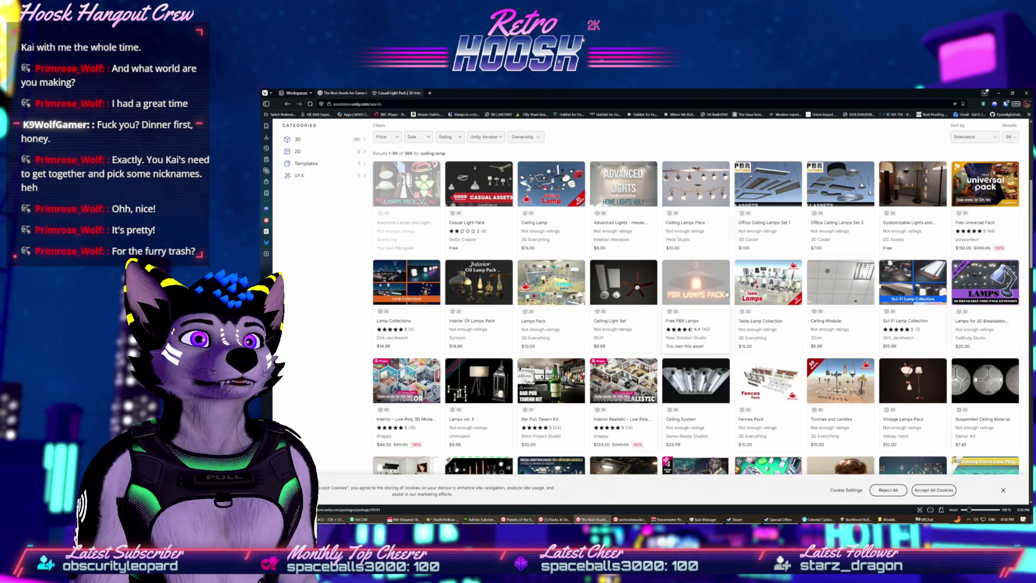
scroll(726, 294, up, 2)
click(387, 227)
click(384, 258)
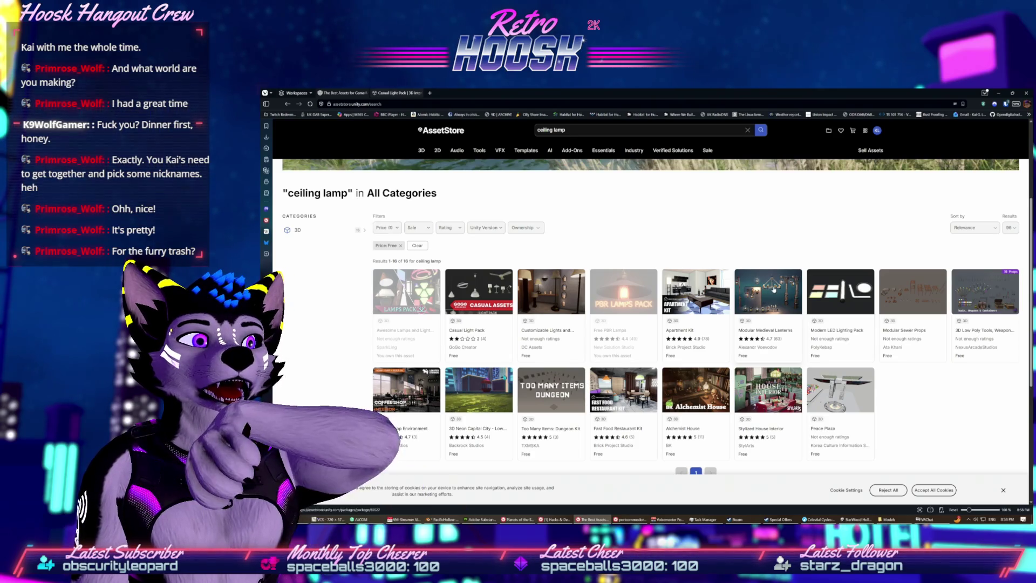
click(639, 270)
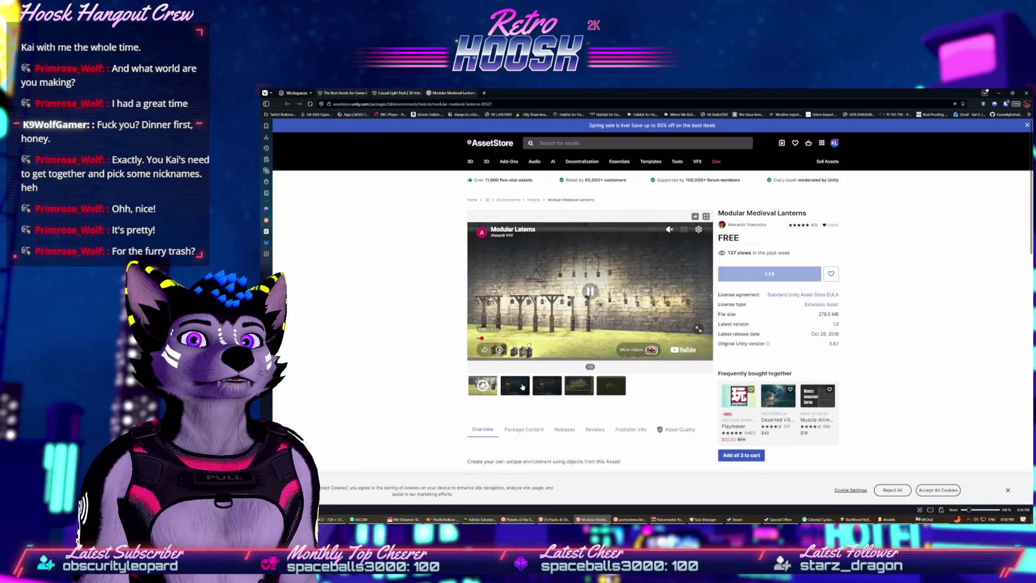
- Browse the Modular Medieval Lanterns gallery, including the editor screenshot and candles image
click(546, 382)
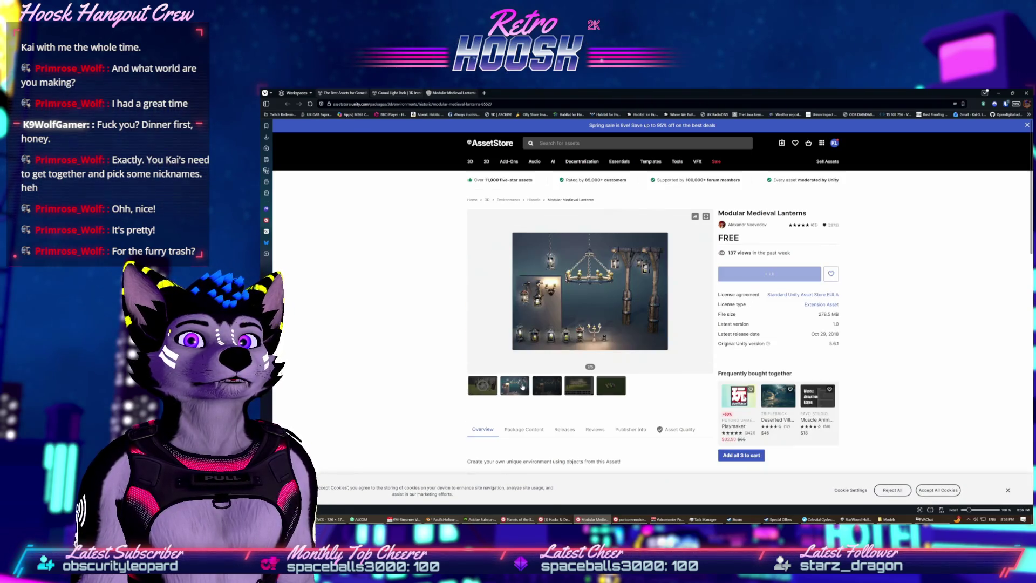
click(580, 383)
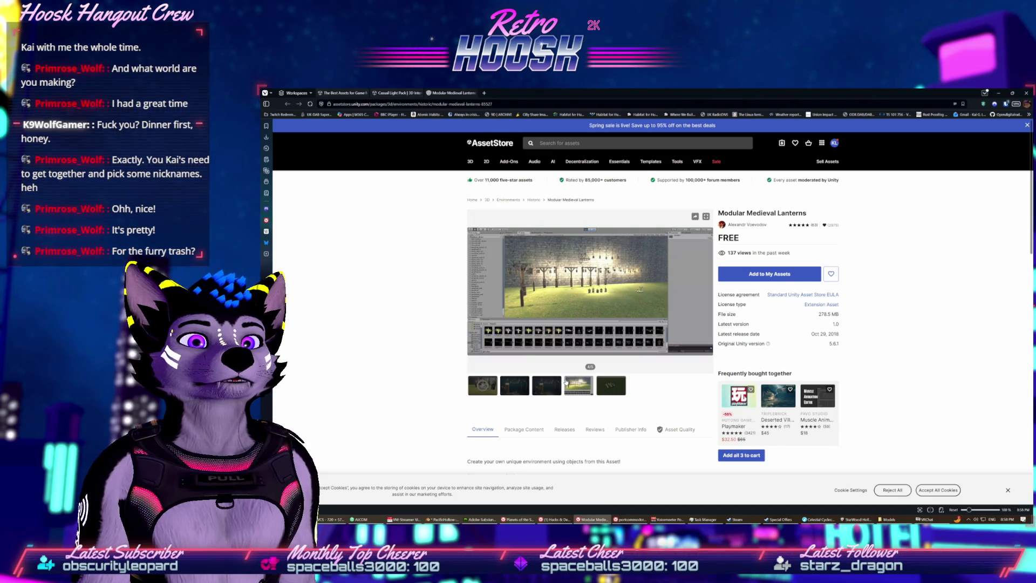
click(599, 389)
click(578, 391)
click(545, 390)
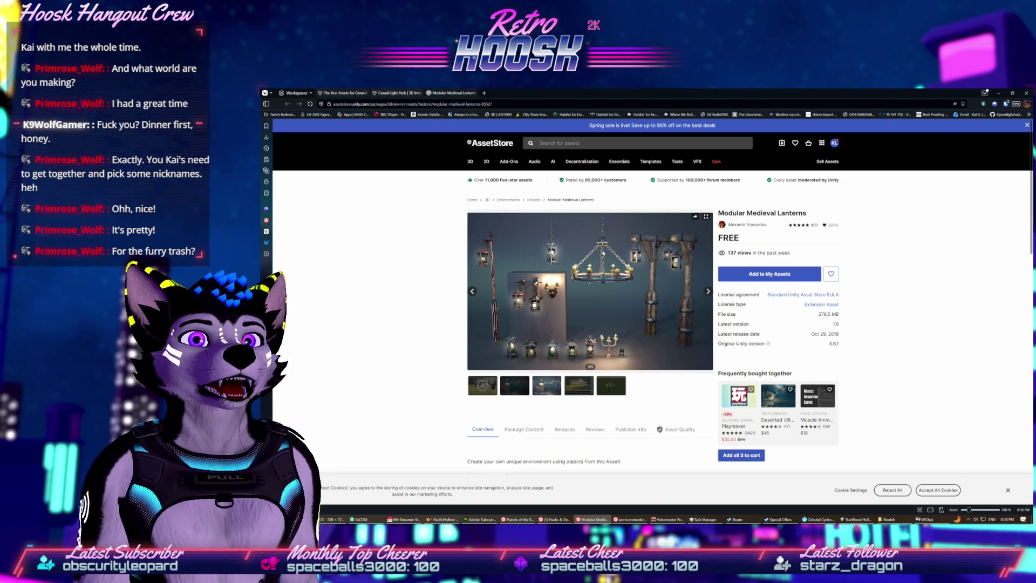
scroll(430, 277, down, 2)
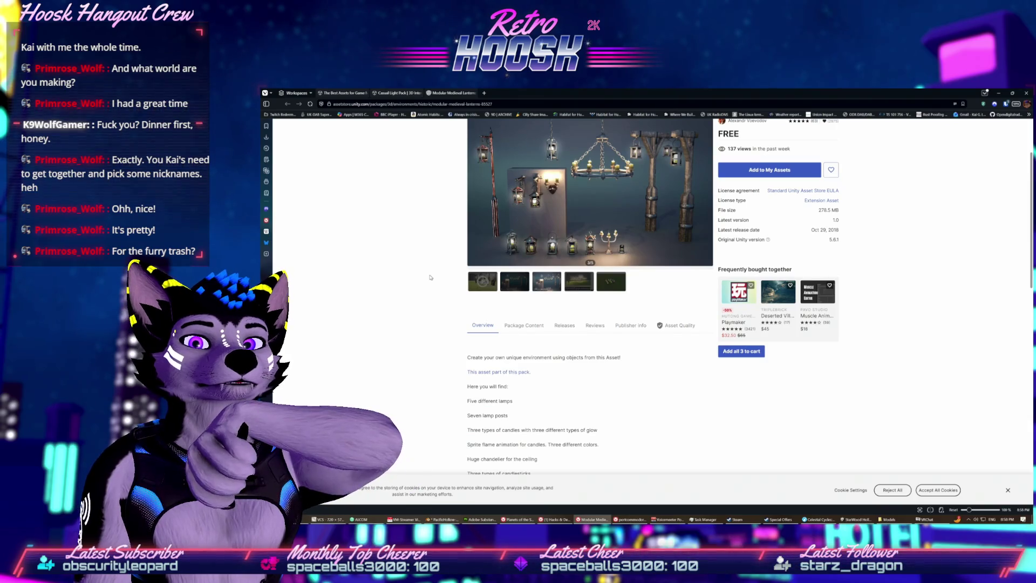
scroll(431, 277, up, 2)
click(590, 389)
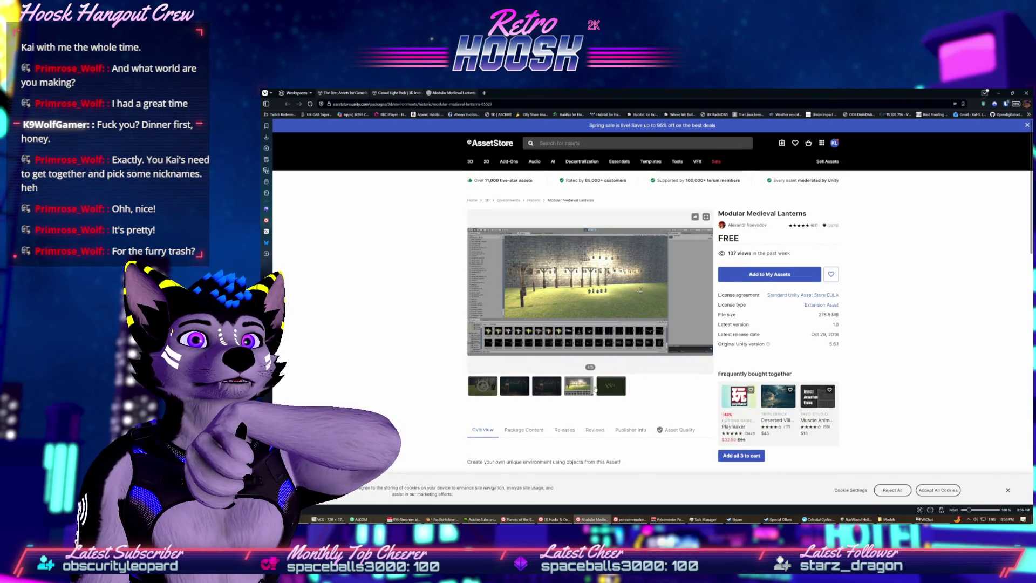
click(599, 385)
- Add the pack to My Assets, accept the terms, and return to the ceiling lamp results
click(755, 274)
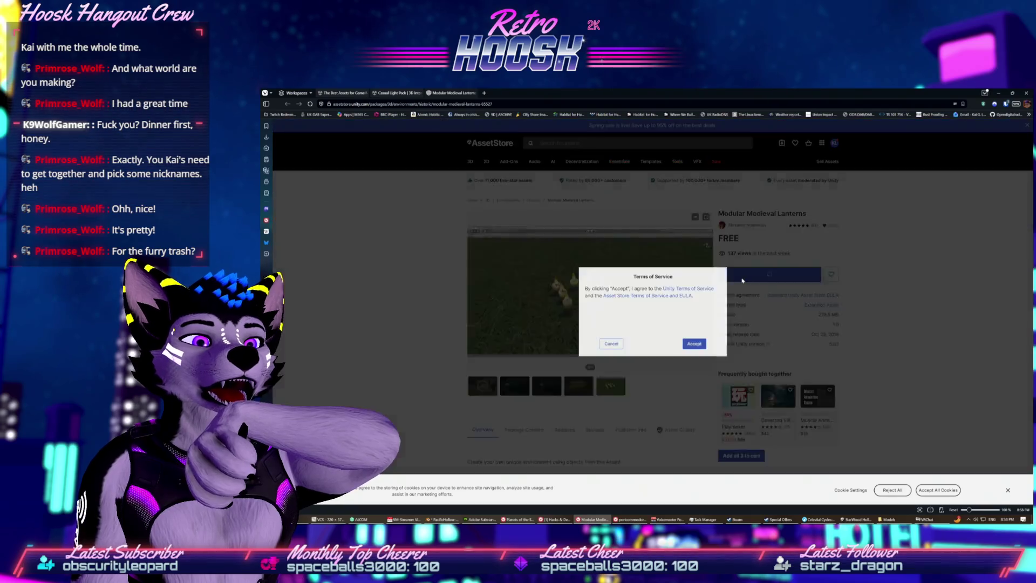
click(696, 342)
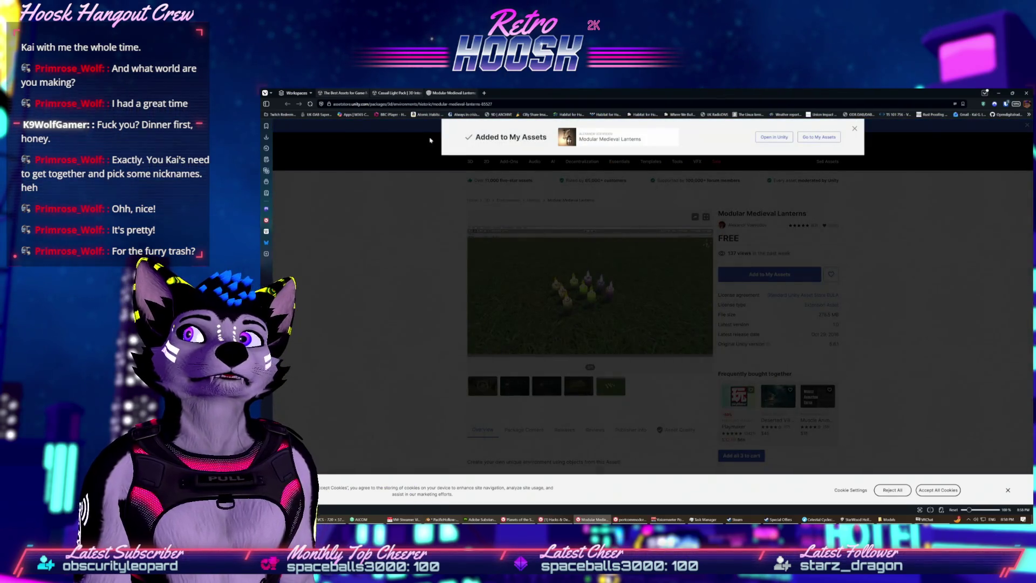
click(404, 92)
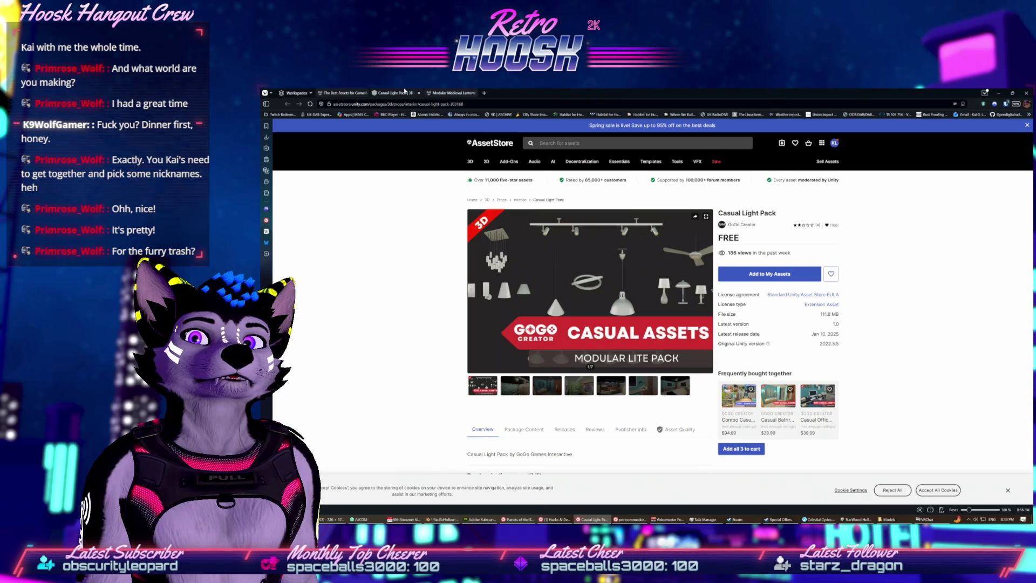
click(345, 93)
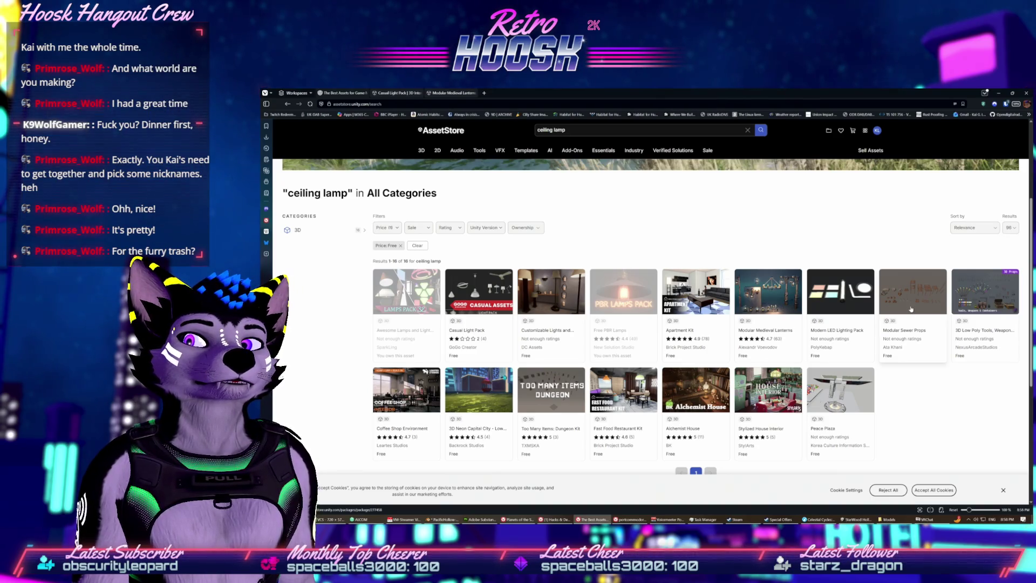
scroll(701, 394, down, 2)
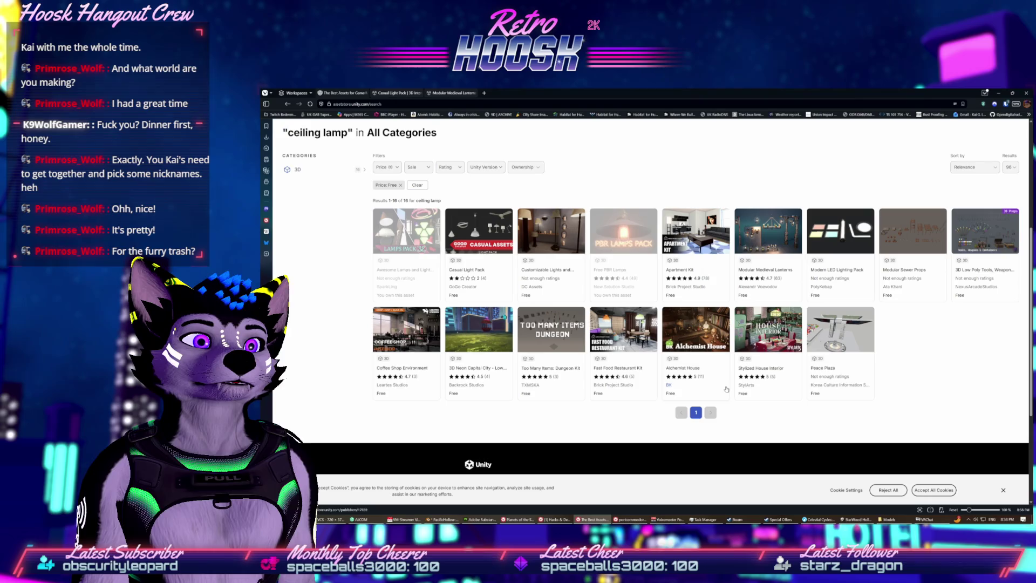
scroll(589, 228, up, 4)
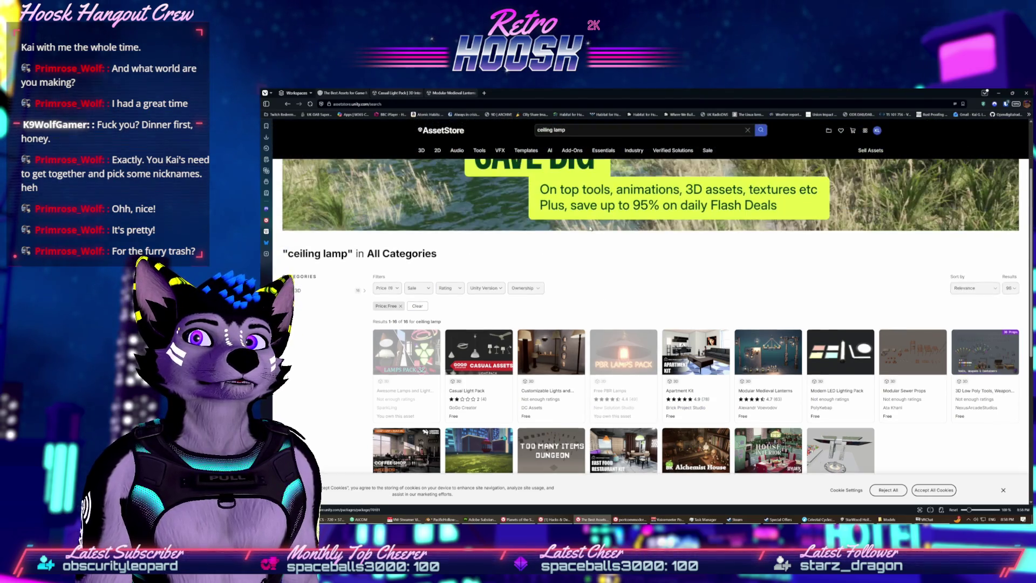
- Narrow the search to 'lamp', filter to free, and open Outdoor Wall Lamp in a new tab
double_click(542, 132)
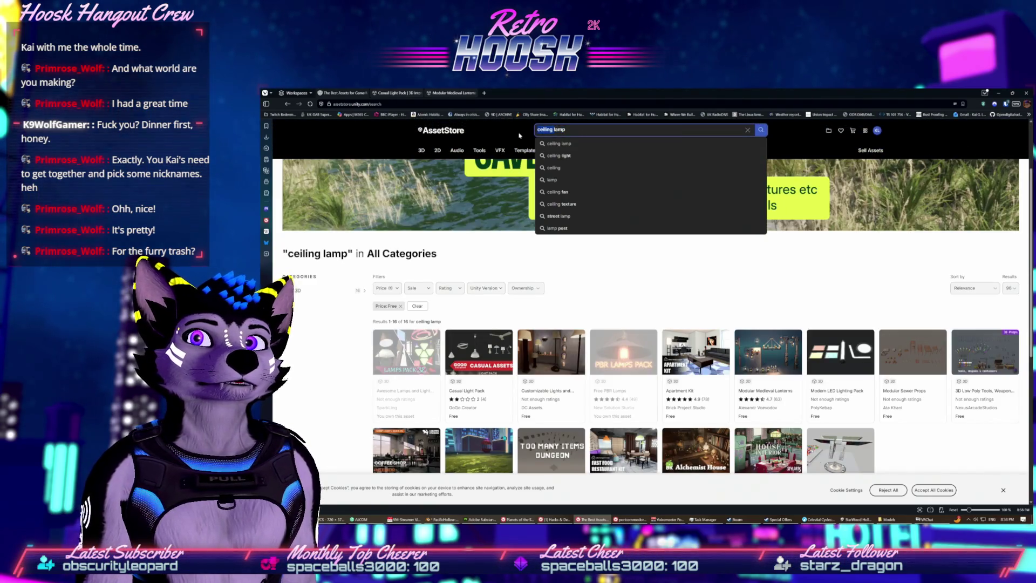
key(BackSpace)
key(Return)
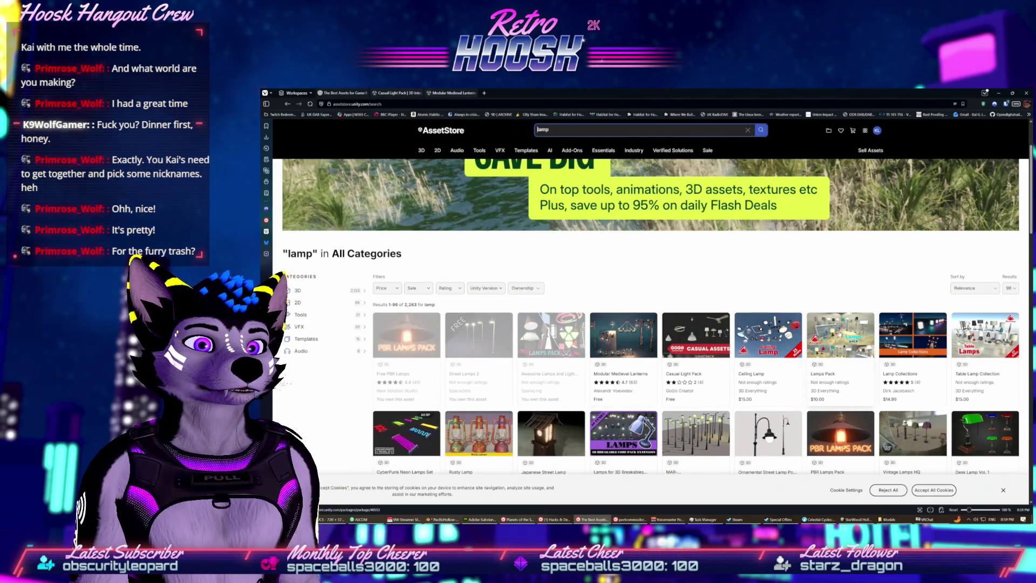
click(389, 290)
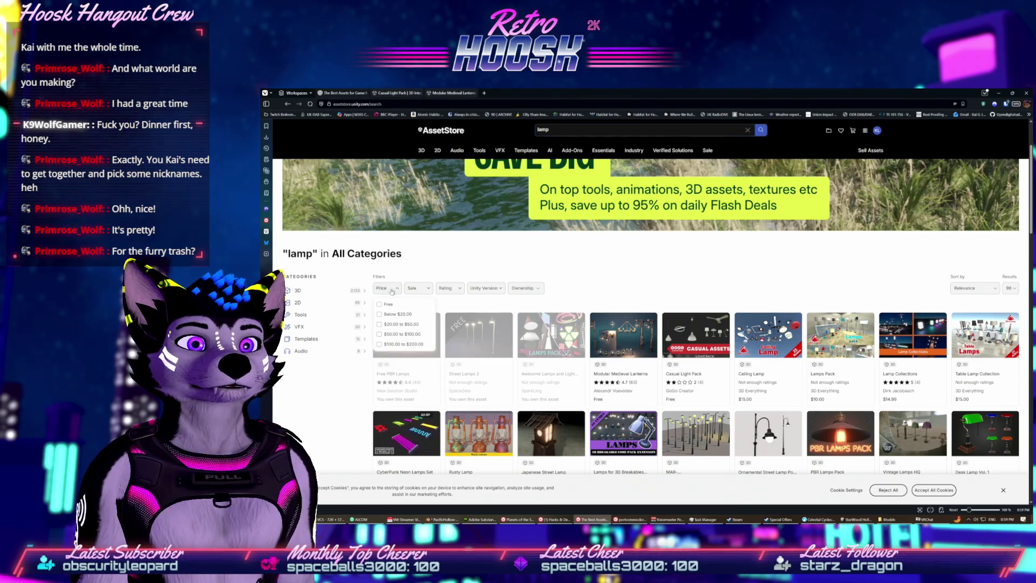
click(399, 303)
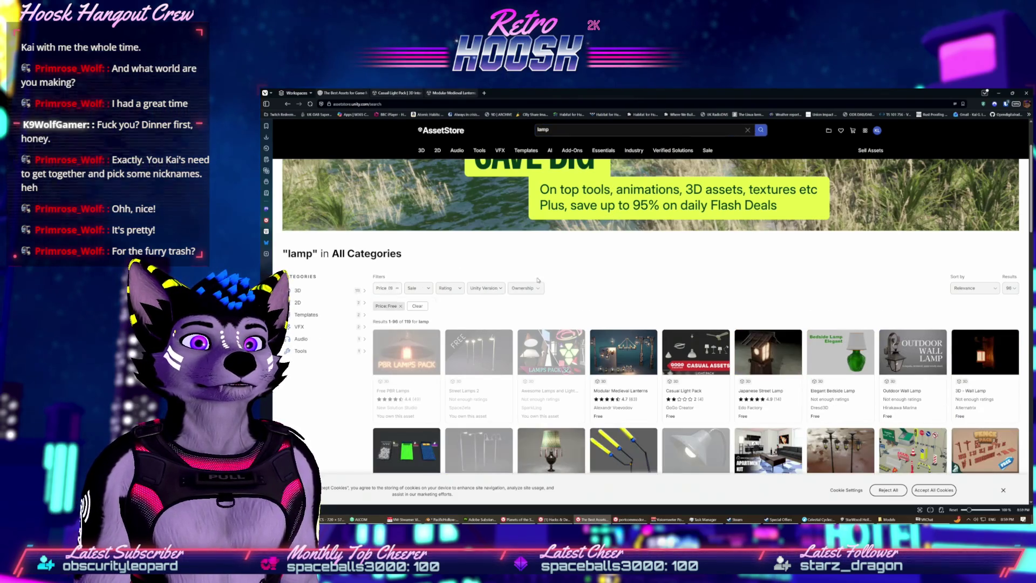
scroll(596, 298, down, 2)
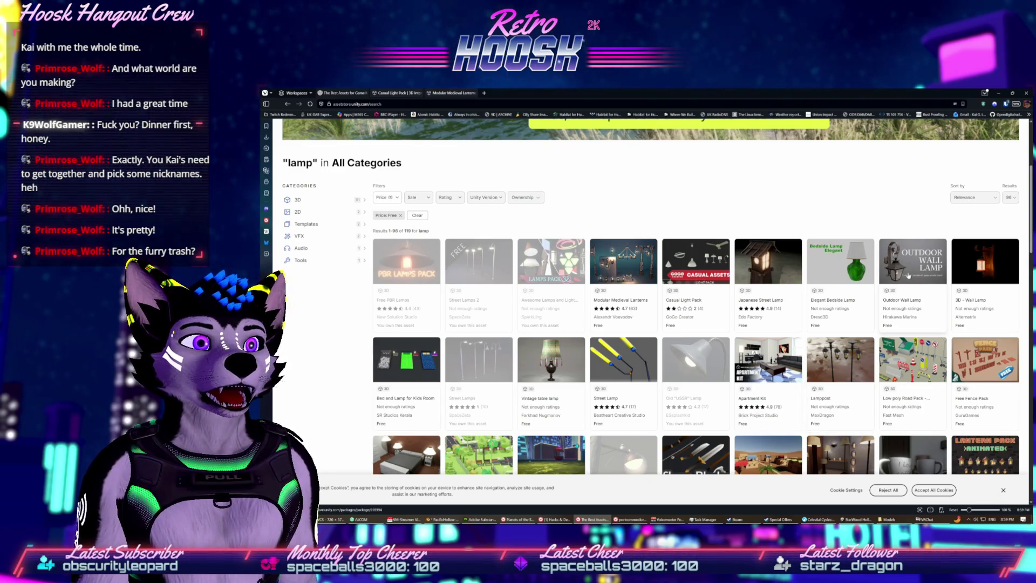
key(ctrl+t)
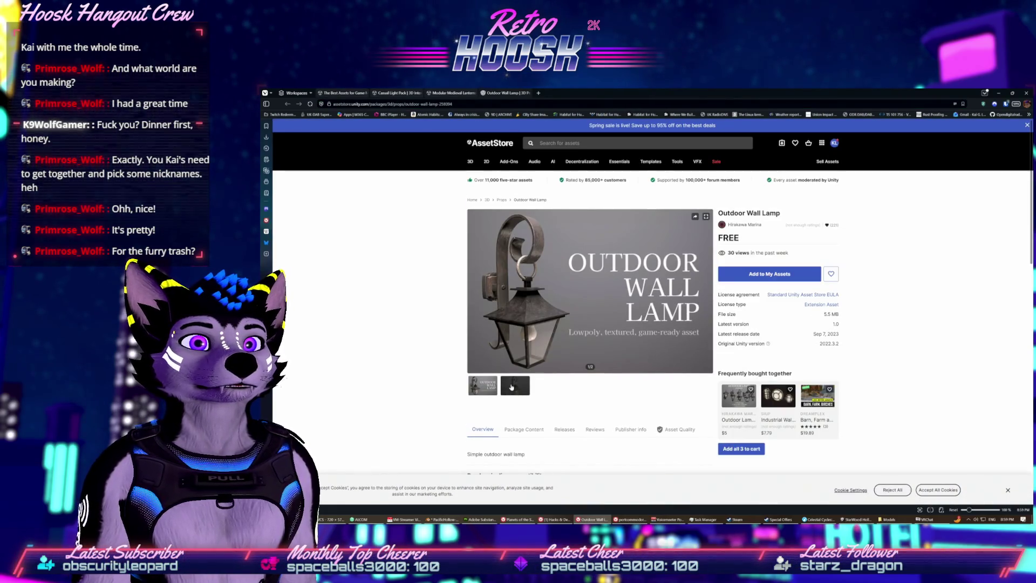
- Check the Outdoor Wall Lamp gallery, add it to My Assets accepting the terms, and close the browser
click(510, 383)
click(483, 411)
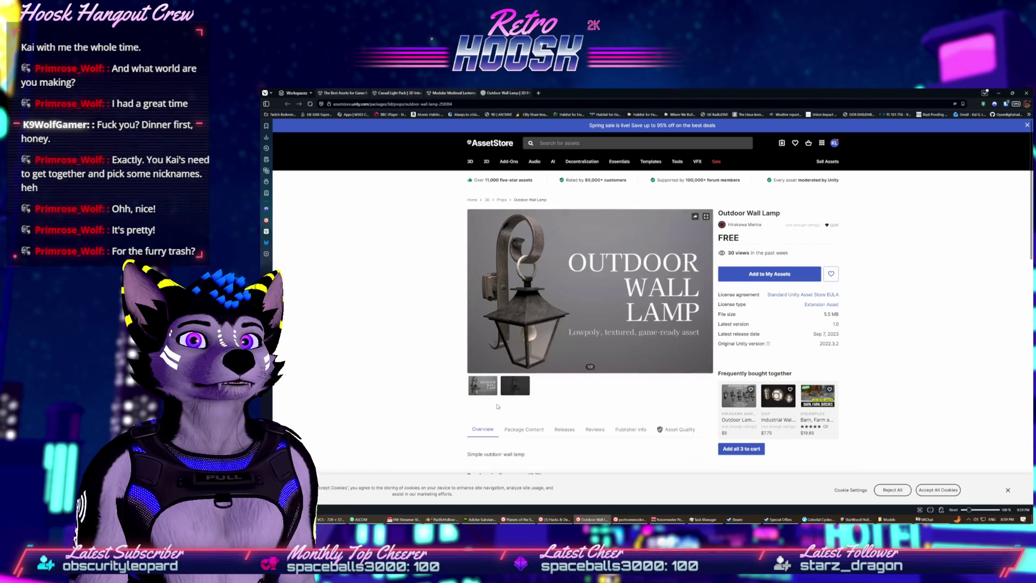
click(766, 275)
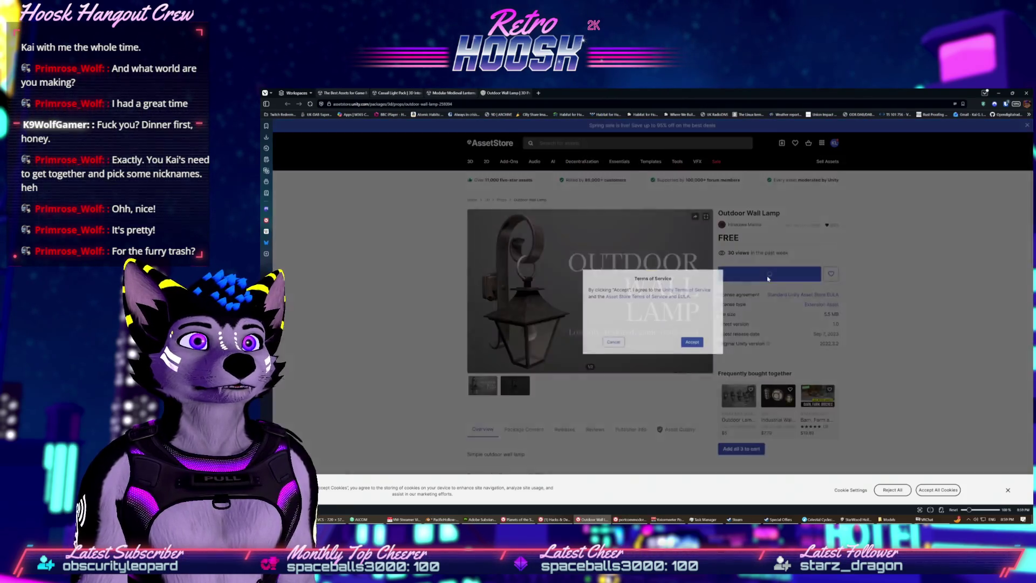
click(693, 343)
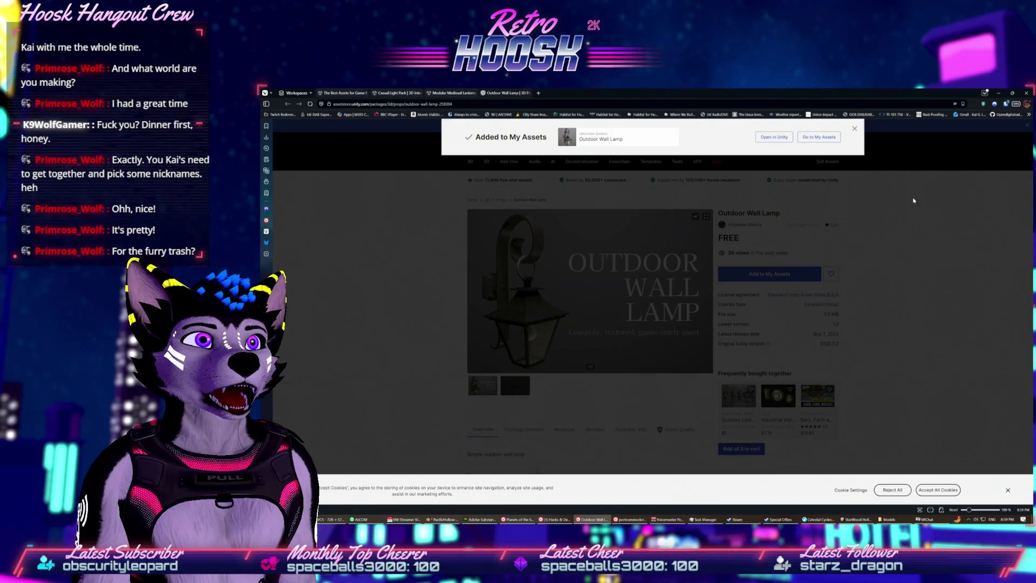
click(1027, 93)
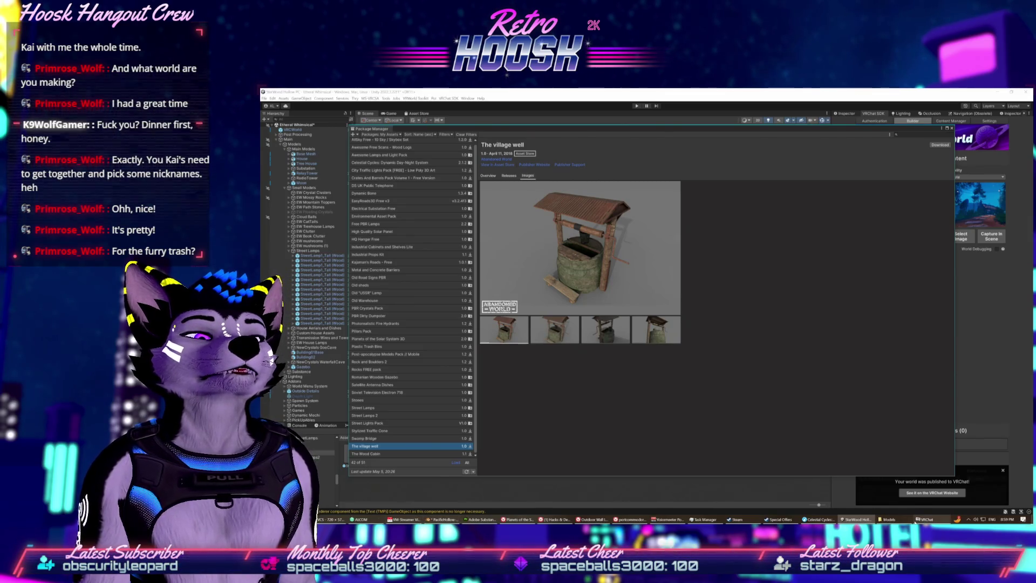
- Put away the remaining Asset Store pages and return to the Unity editor
click(820, 519)
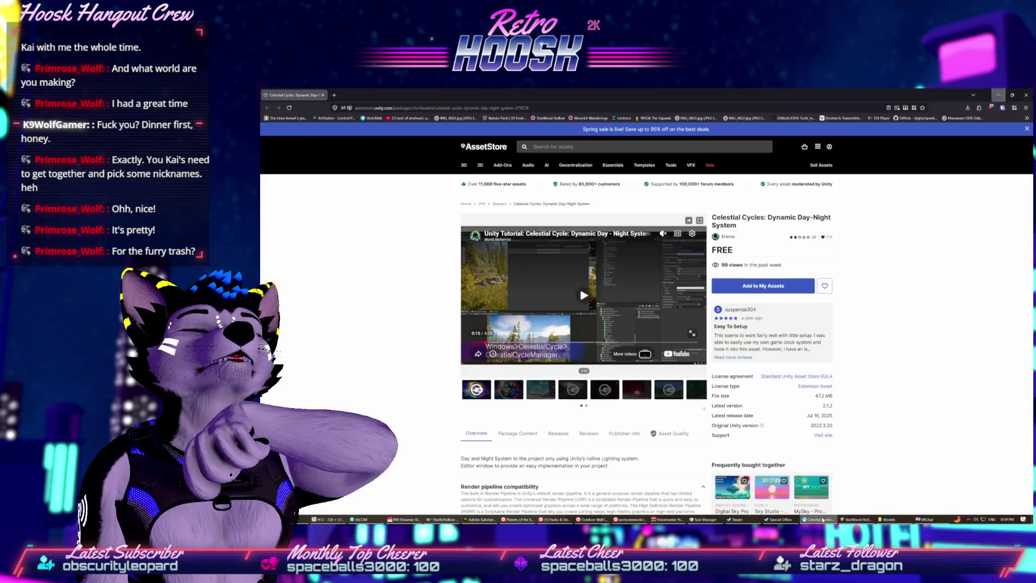
click(822, 520)
click(857, 519)
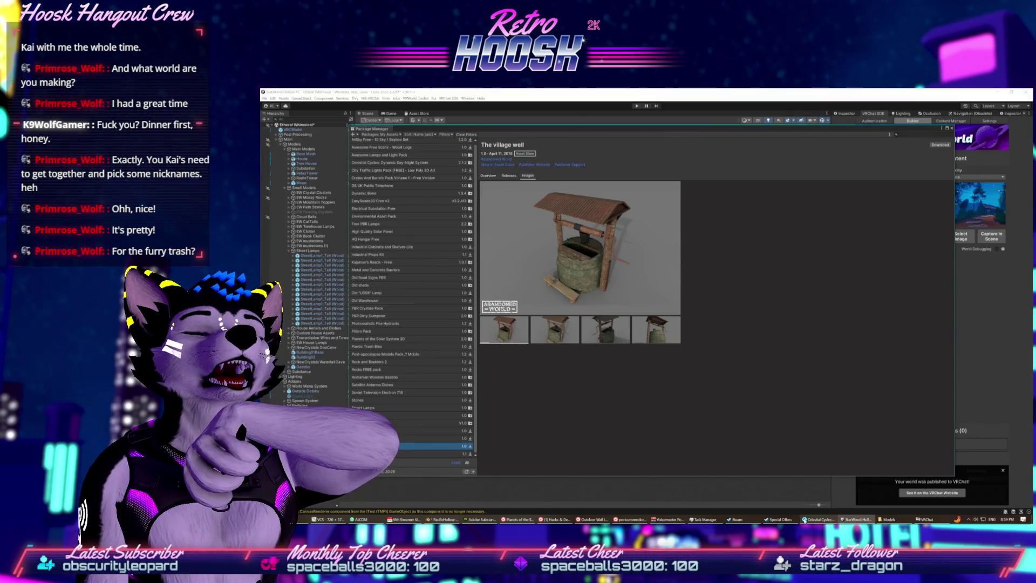
click(518, 520)
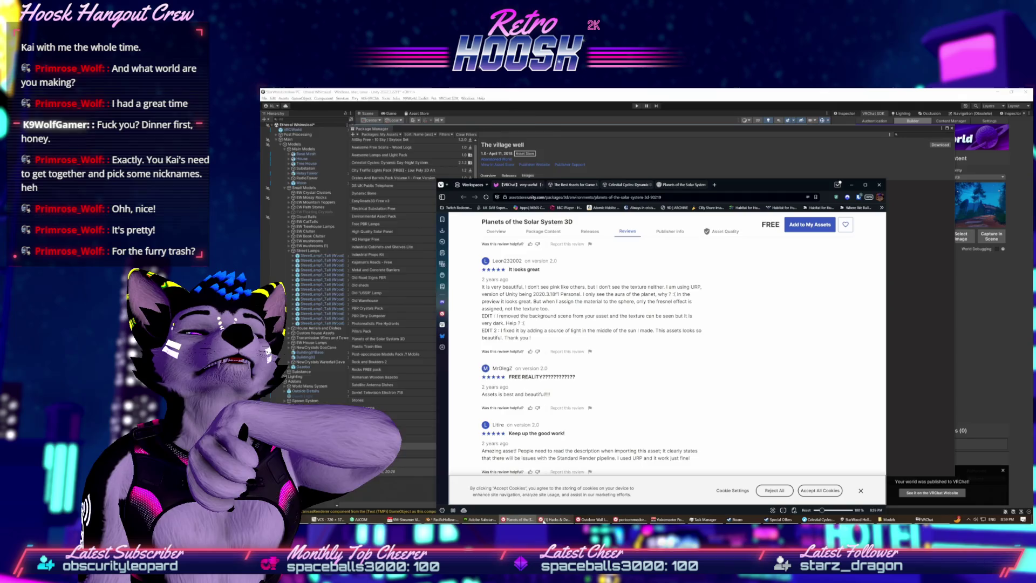
click(591, 520)
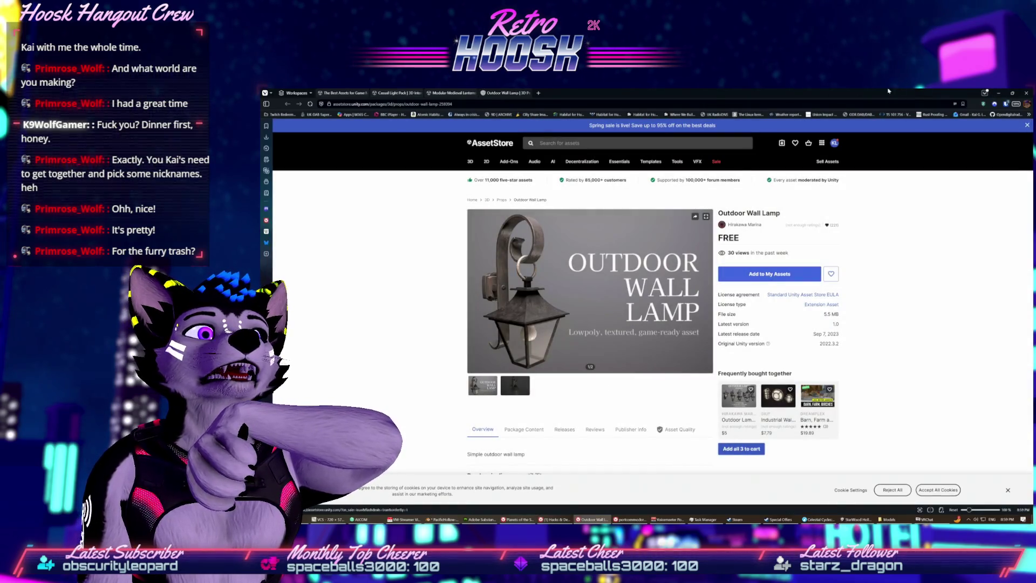
click(999, 92)
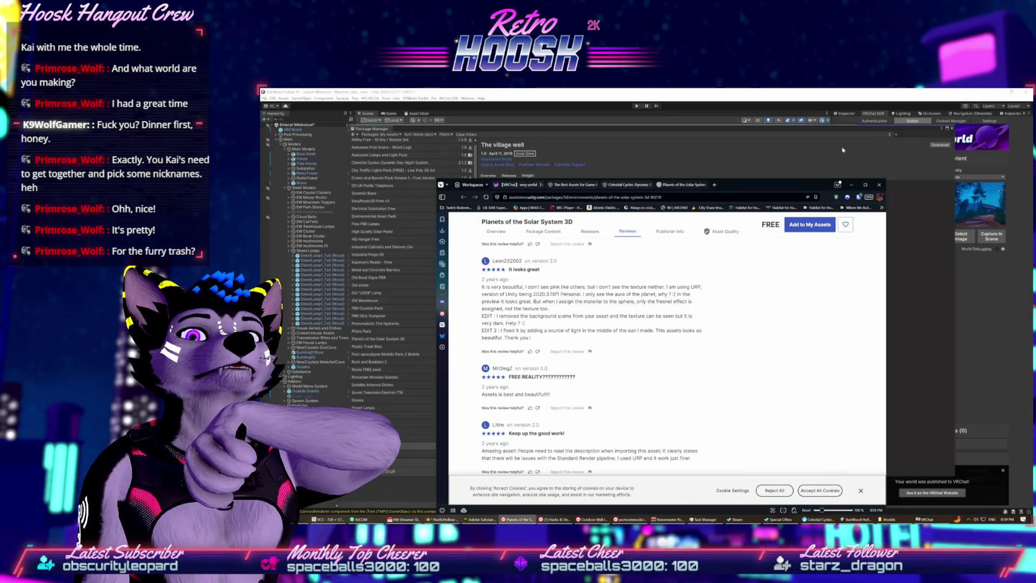
click(591, 161)
- Keep Package Manager on My Assets and search the owned packages with 'oor' for Outdoor Wall Lamp
click(378, 135)
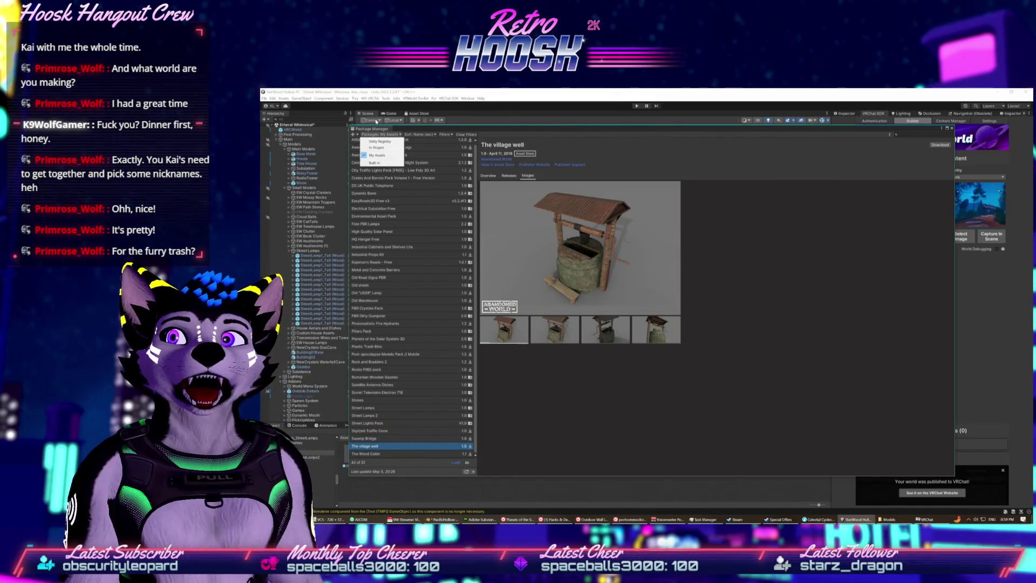
click(377, 155)
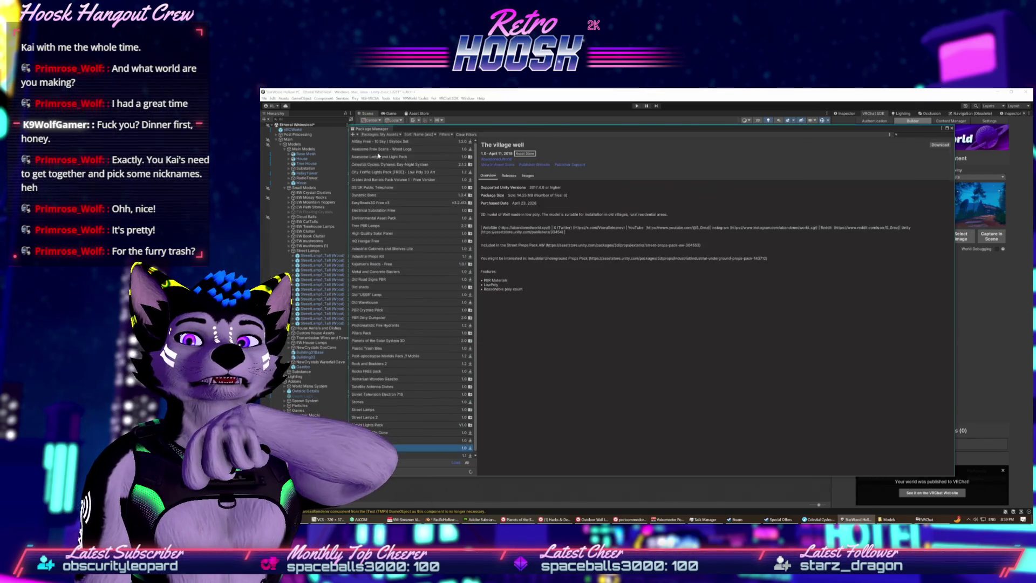
click(380, 302)
click(384, 279)
click(387, 295)
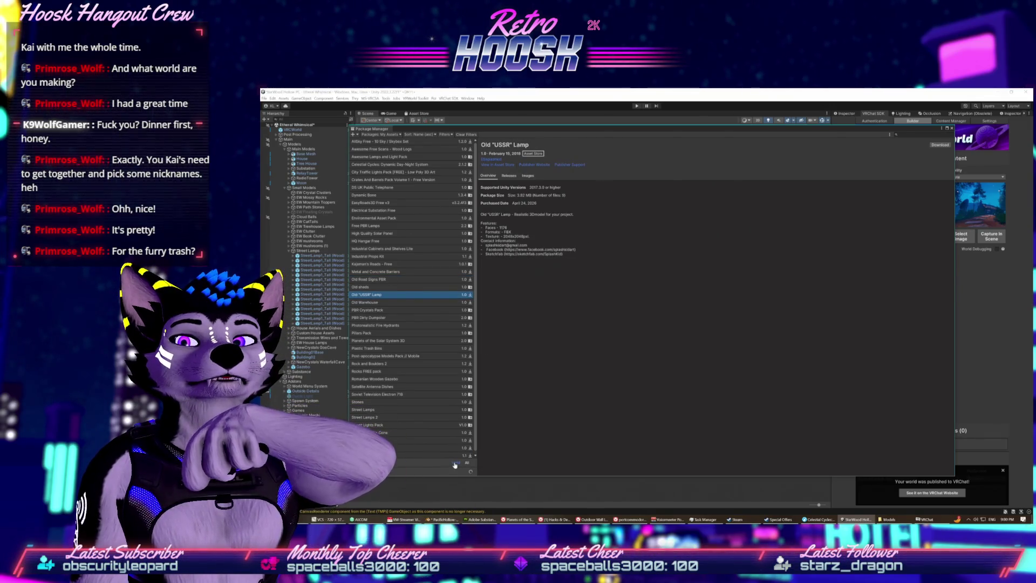
click(369, 279)
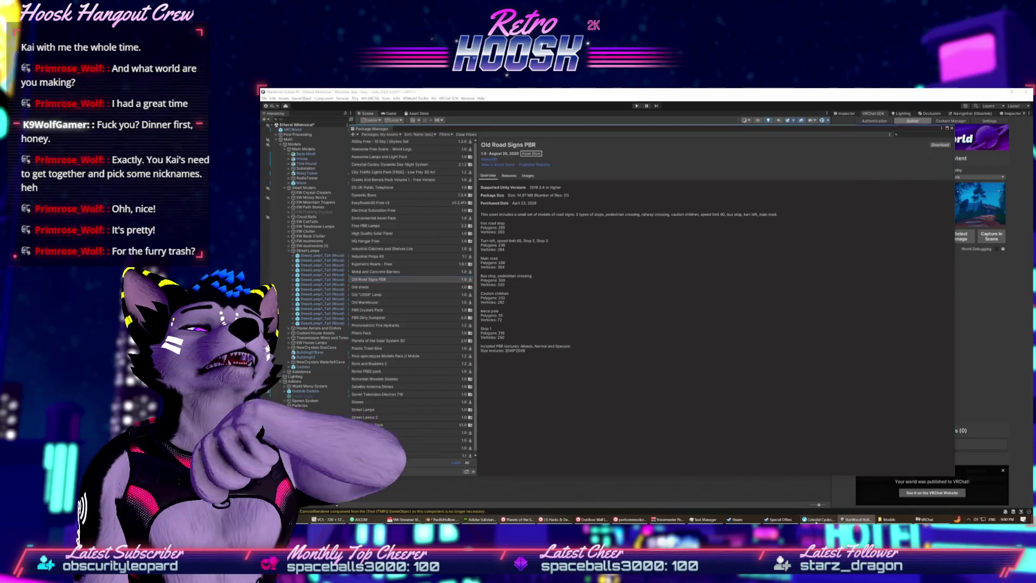
click(817, 519)
click(818, 519)
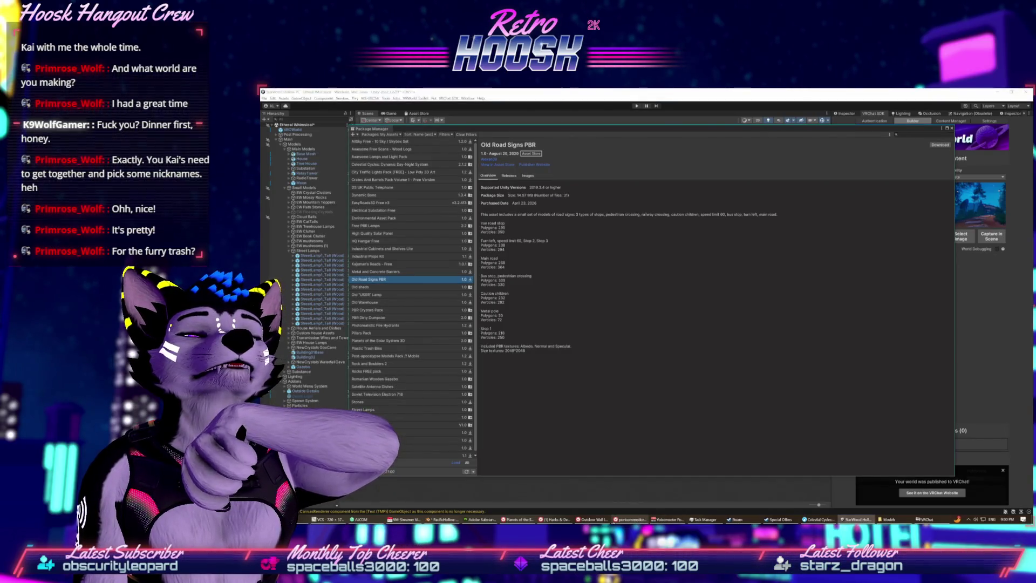
click(899, 140)
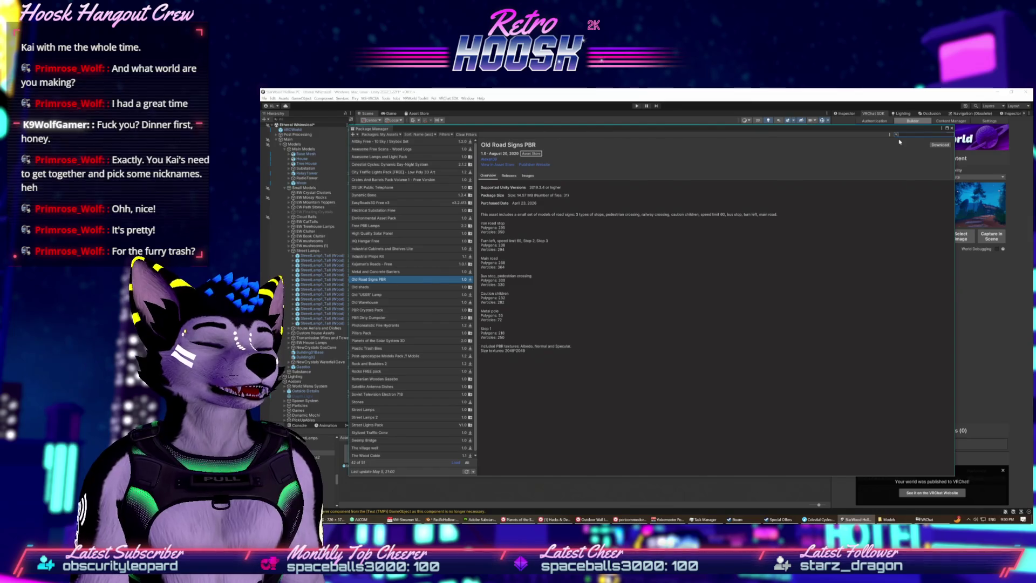
text(outdoor)
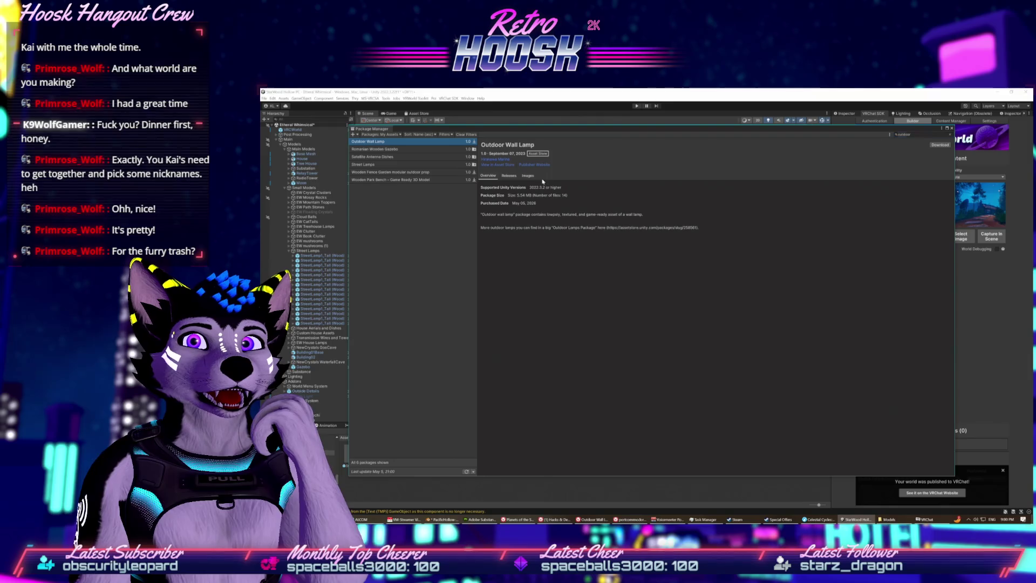
- View the Outdoor Wall Lamp images, download the package, and shrink Package Manager to reveal the scene
click(527, 175)
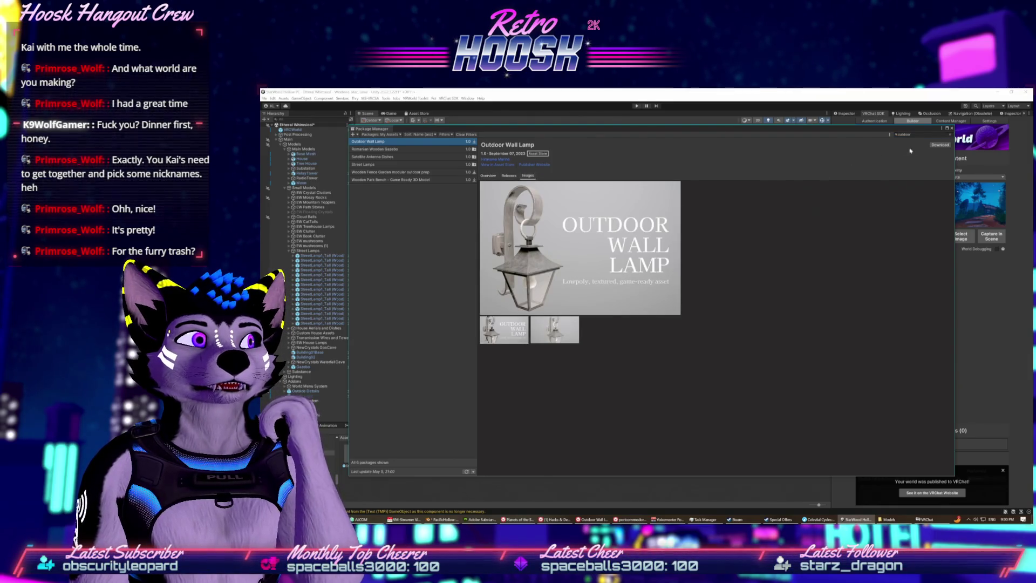
click(932, 145)
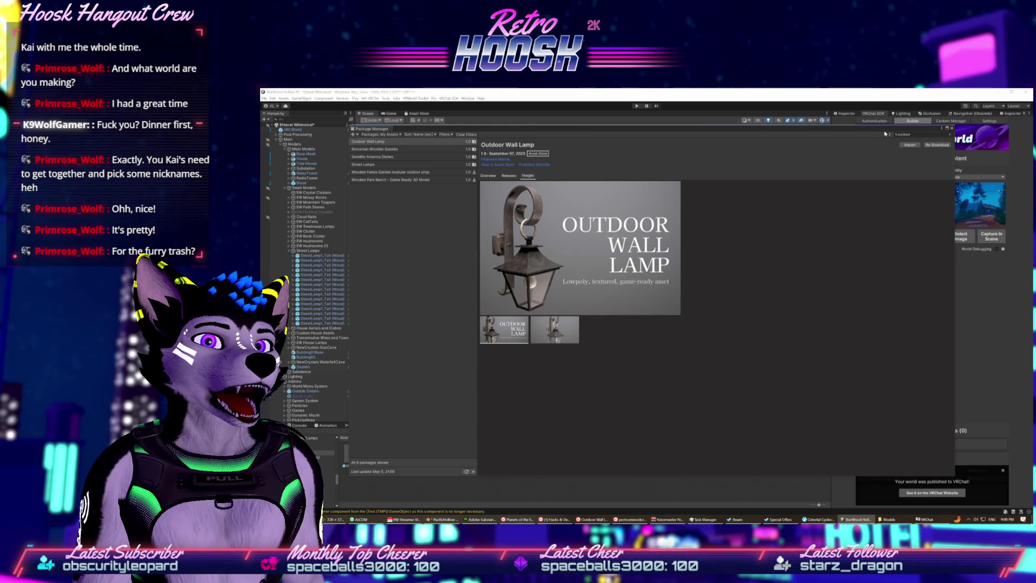
mouse_move(926, 129)
mouse_down()
mouse_move(907, 312)
mouse_move(907, 450)
mouse_move(903, 191)
mouse_up()
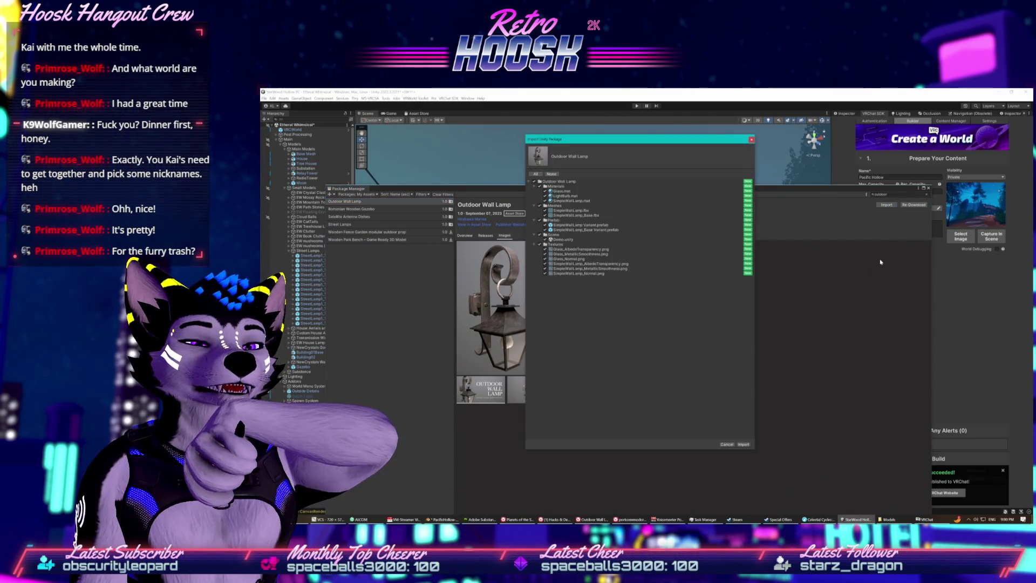
- Import the Outdoor Wall Lamp files, dismiss the 'Nothing to import!' notice, and close Package Manager
click(744, 444)
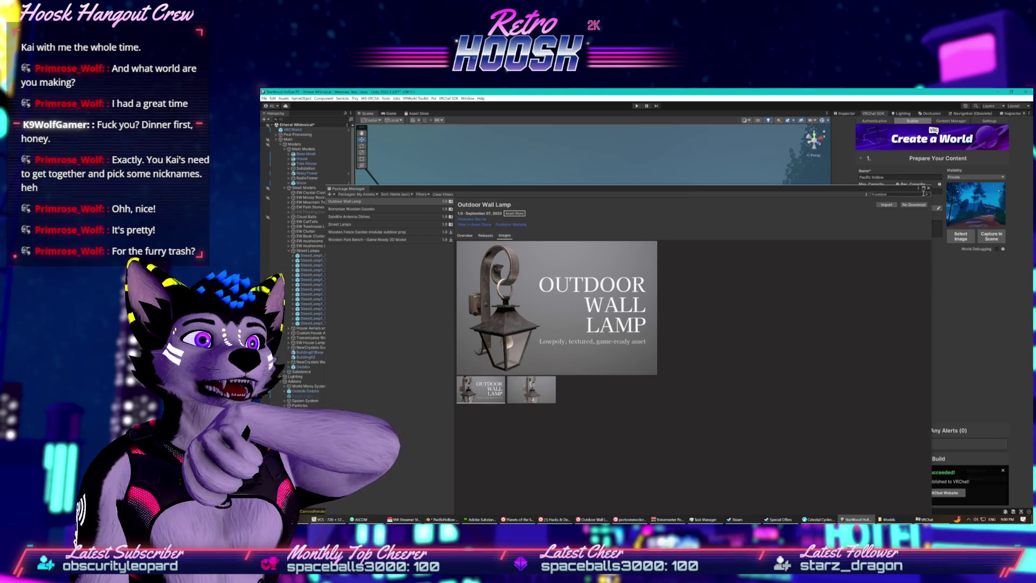
click(893, 206)
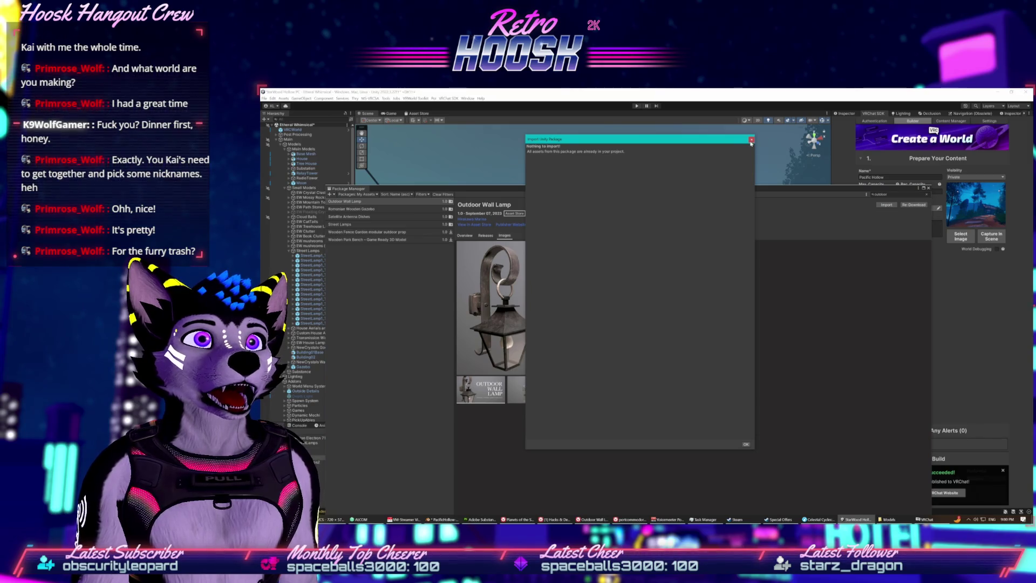
click(751, 139)
click(929, 188)
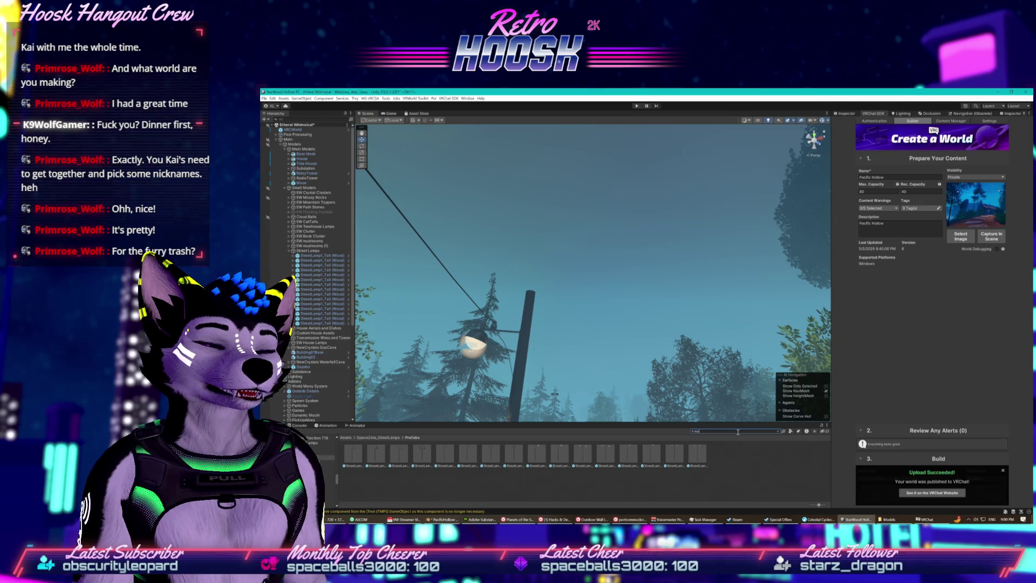
- Search the Project for 'wall' and open the SimpleWallLamp Variant prefab from Outdoor Wall Lamp > Prefab
text(ll)
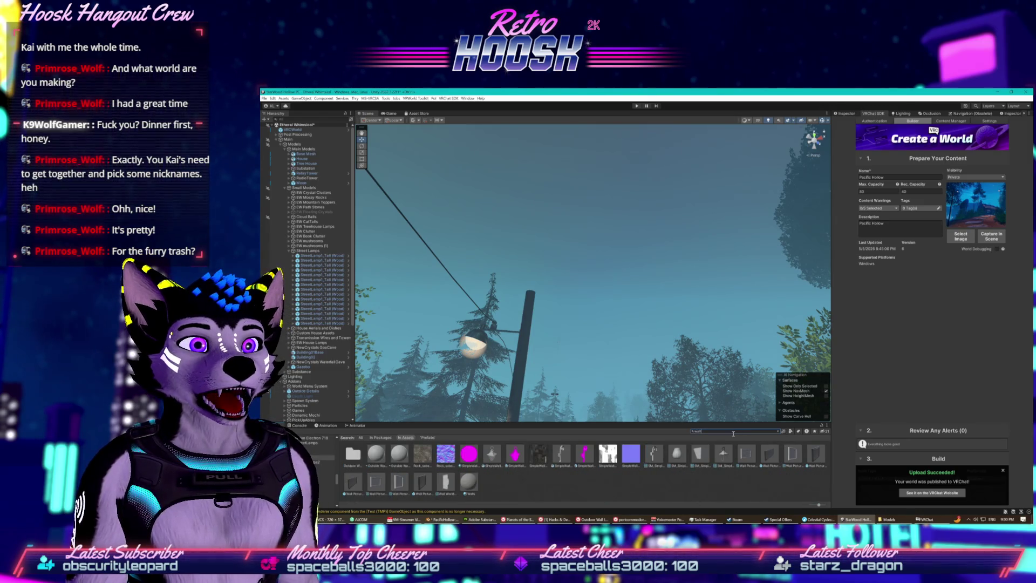
click(715, 462)
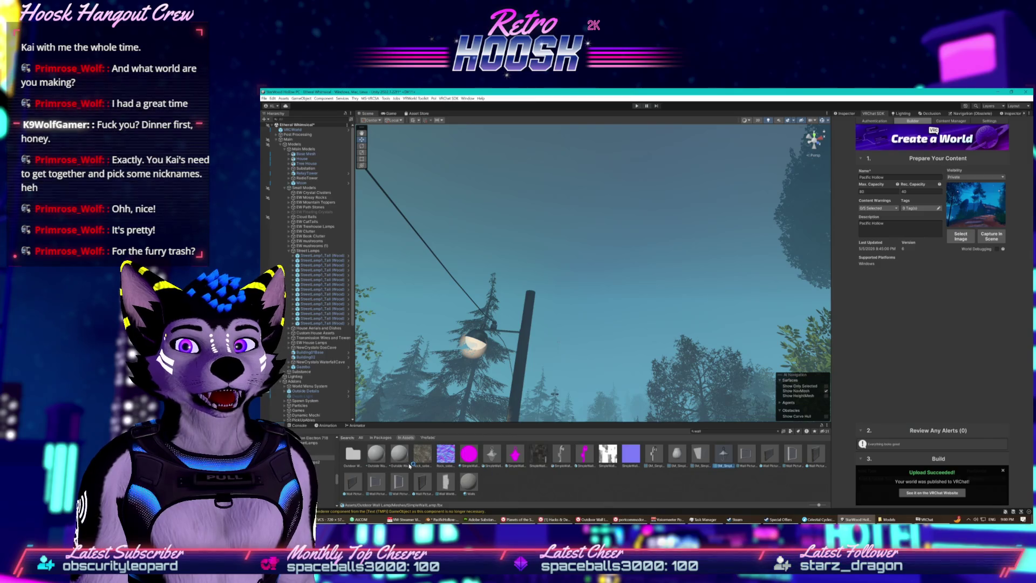
scroll(327, 475, up, 2)
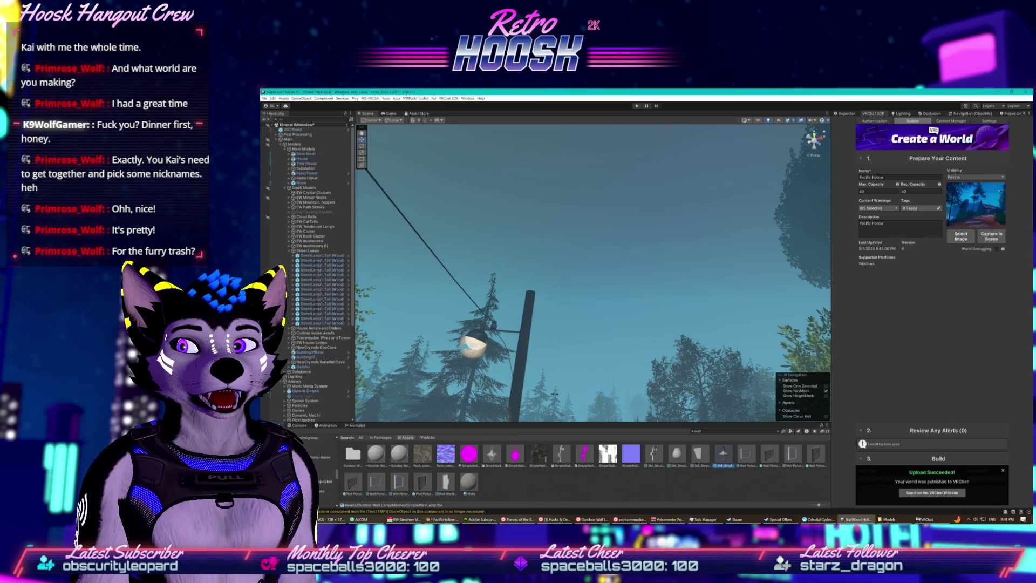
click(326, 456)
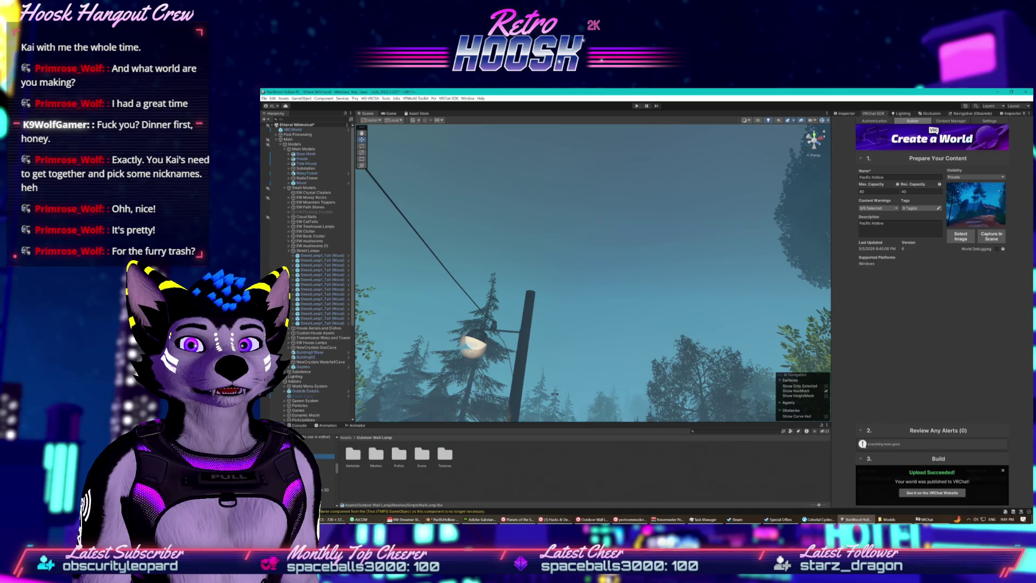
double_click(353, 458)
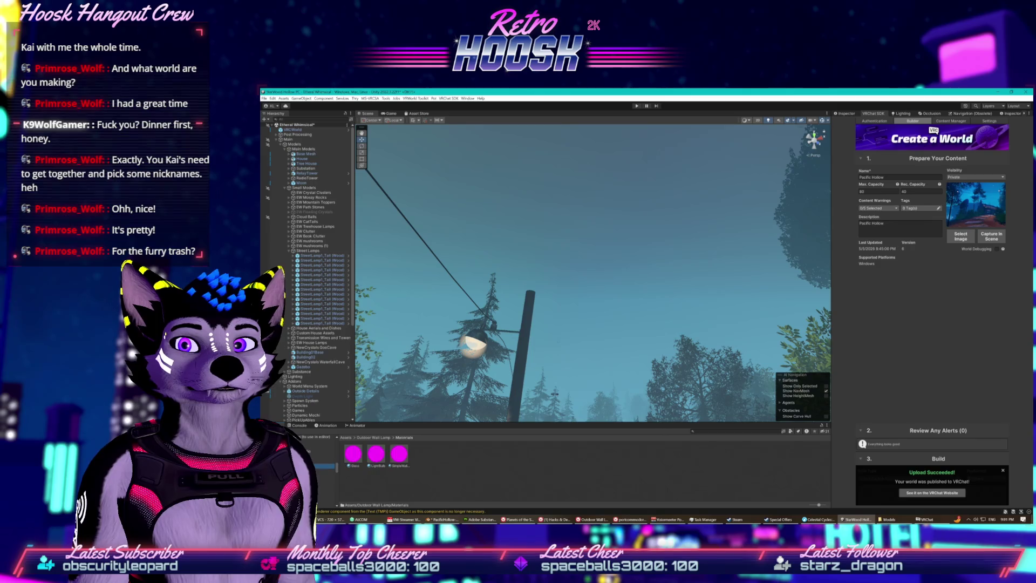
click(327, 470)
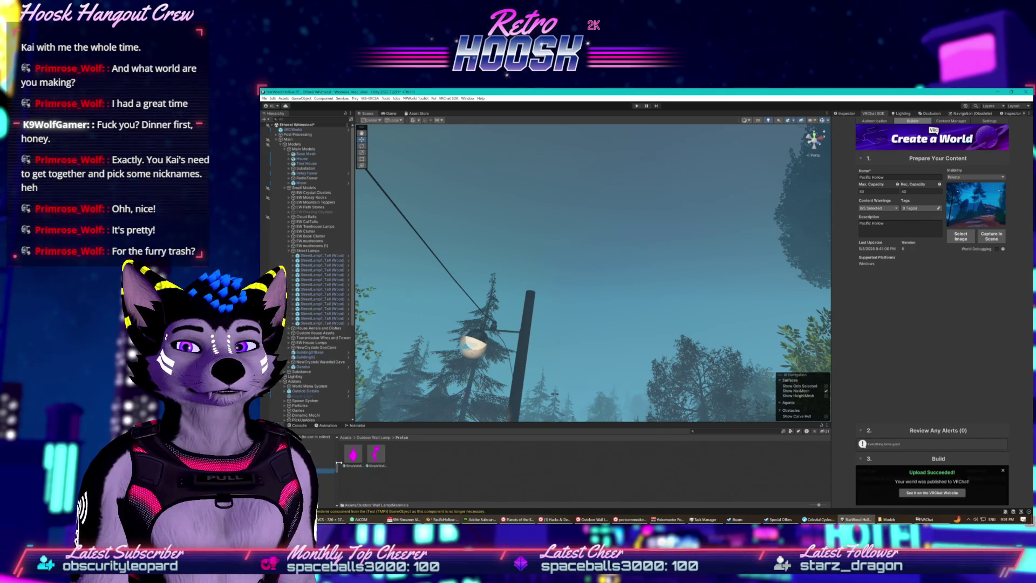
click(377, 454)
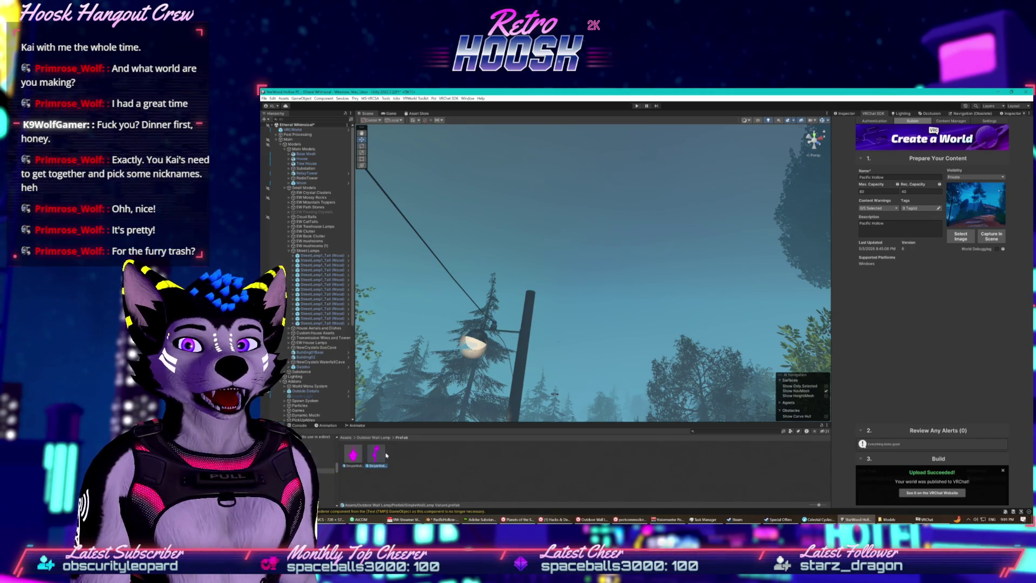
click(327, 469)
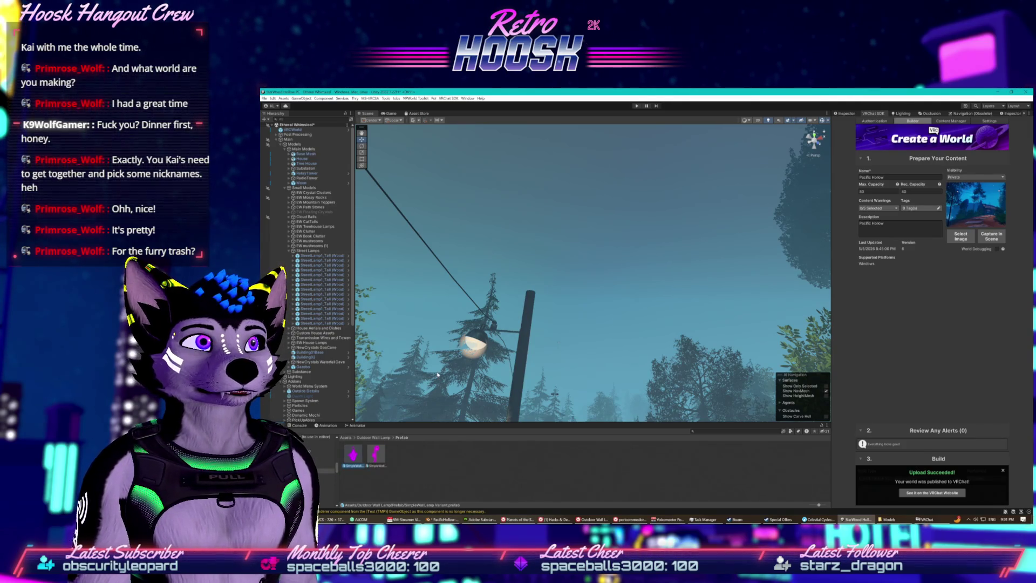
drag(438, 374, 370, 472)
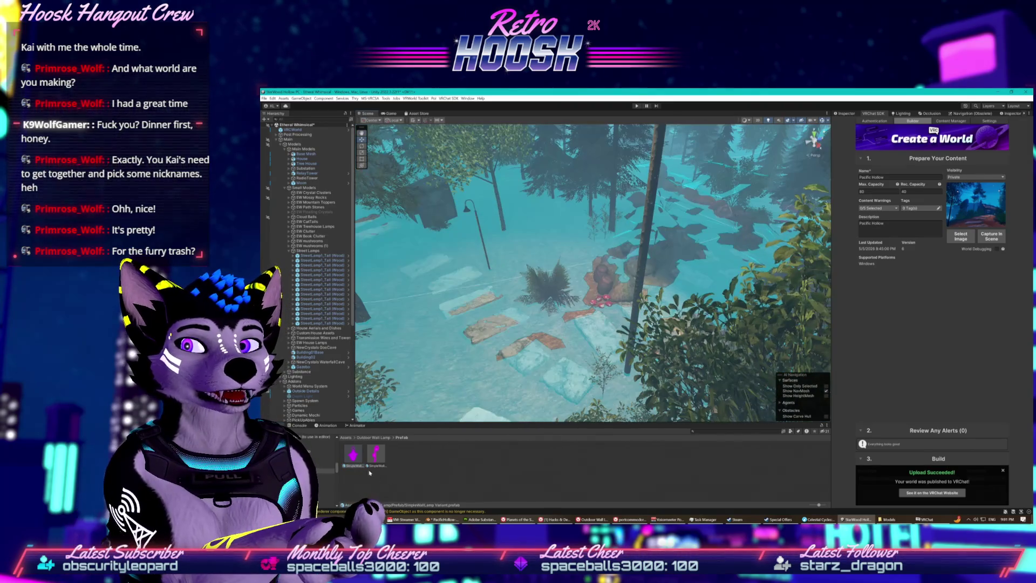
double_click(354, 459)
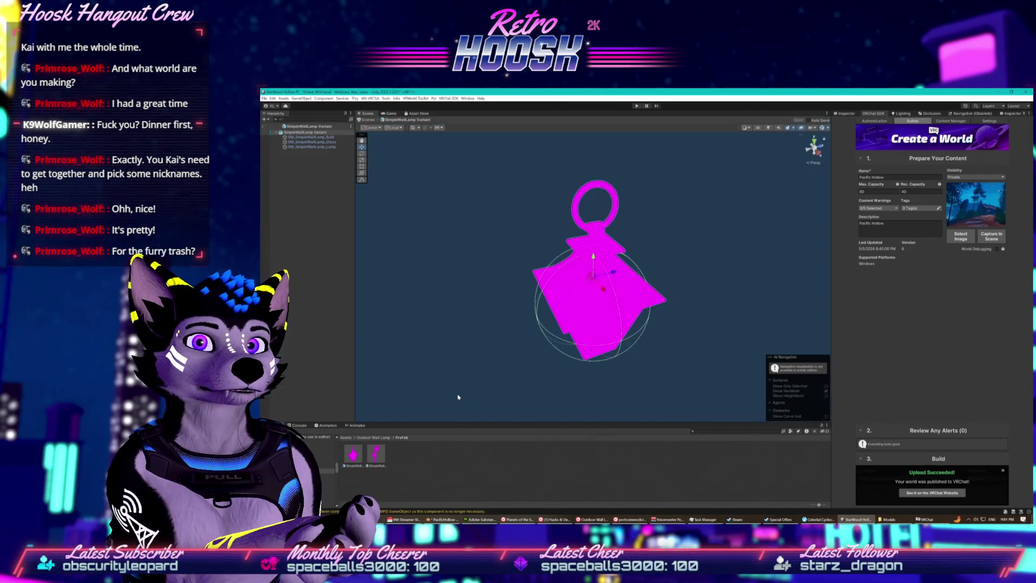
- Frame the magenta lamp prefab and select its glass, then bring up the Celestial Cycles store page
mouse_move(567, 240)
mouse_down()
mouse_move(550, 217)
mouse_move(564, 243)
mouse_up()
scroll(572, 259, down, 5)
key(f)
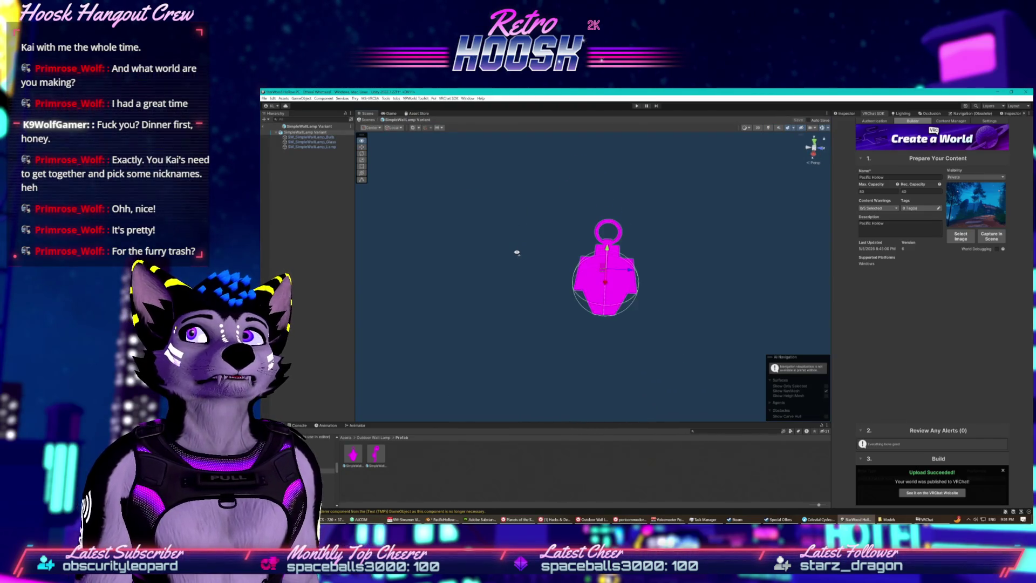
click(335, 143)
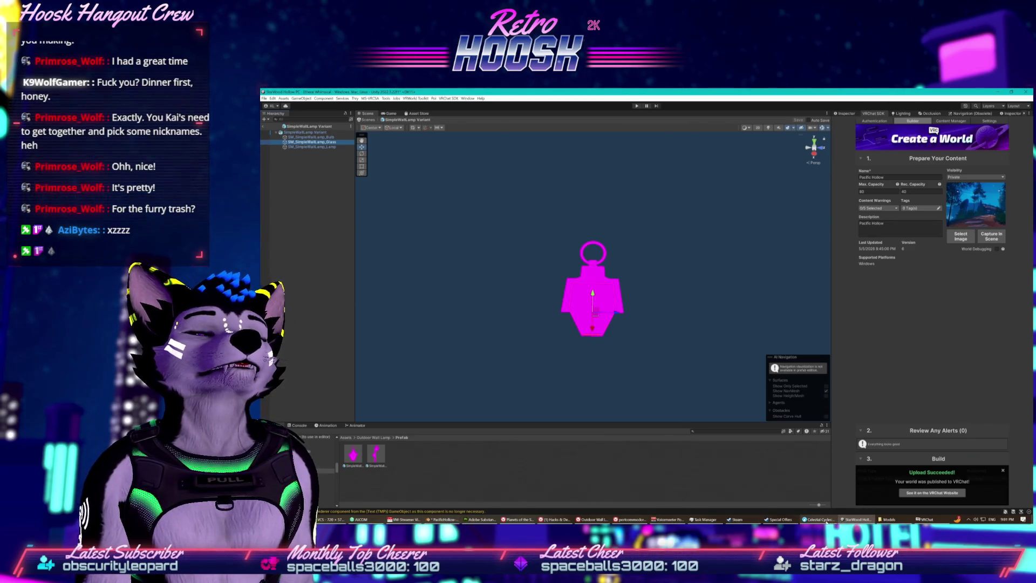
click(819, 519)
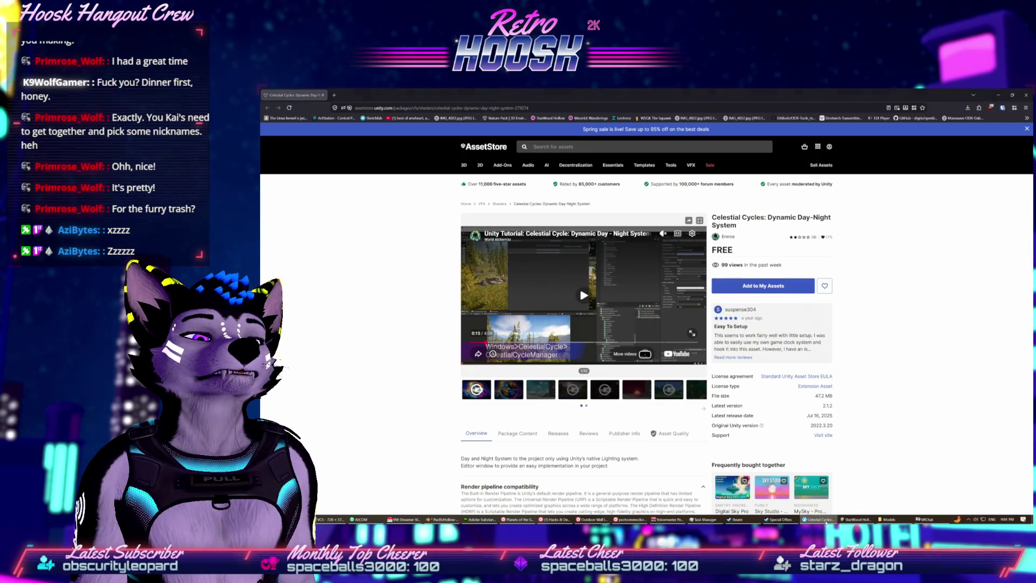
- Confirm on the Outdoor Wall Lamp store page that it supports URP only, then minimize the browser
click(823, 519)
click(597, 520)
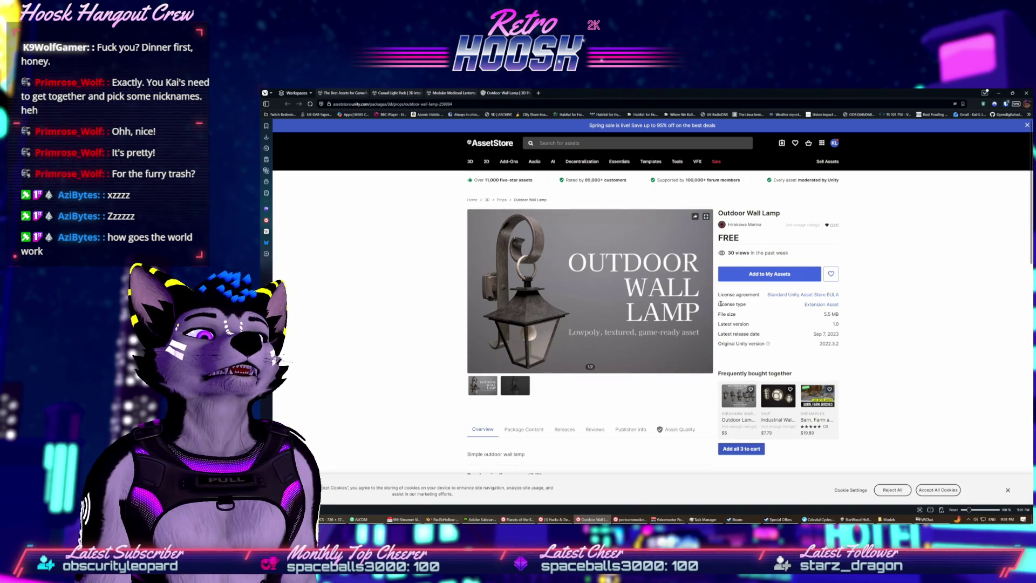
click(708, 292)
scroll(458, 368, down, 3)
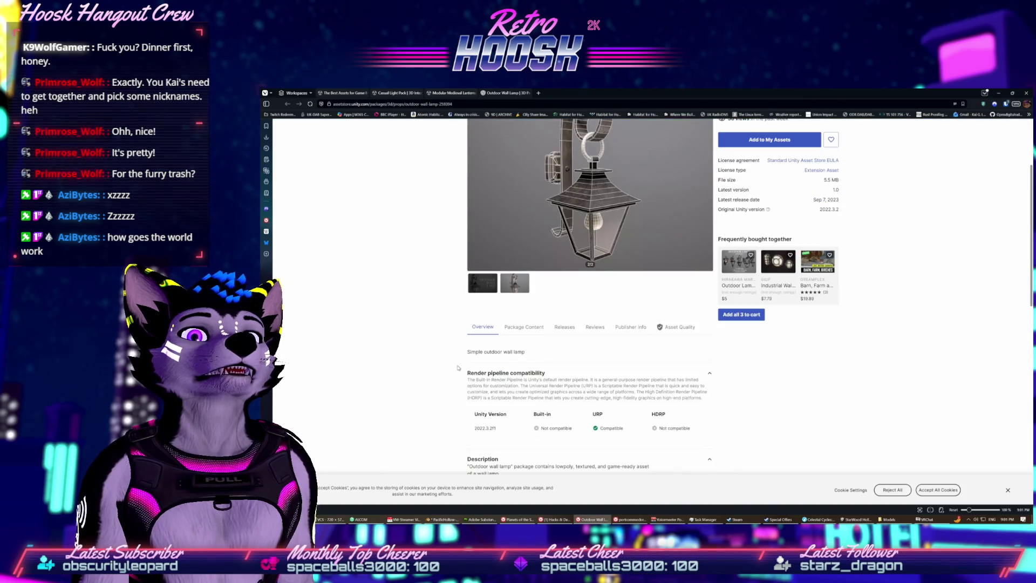
scroll(458, 368, down, 1)
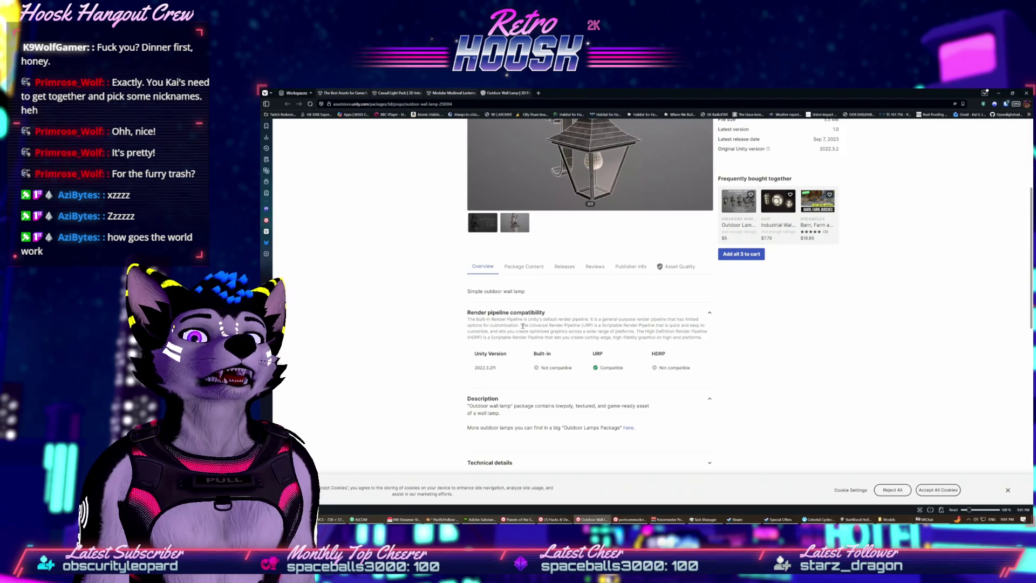
drag(502, 318, 707, 323)
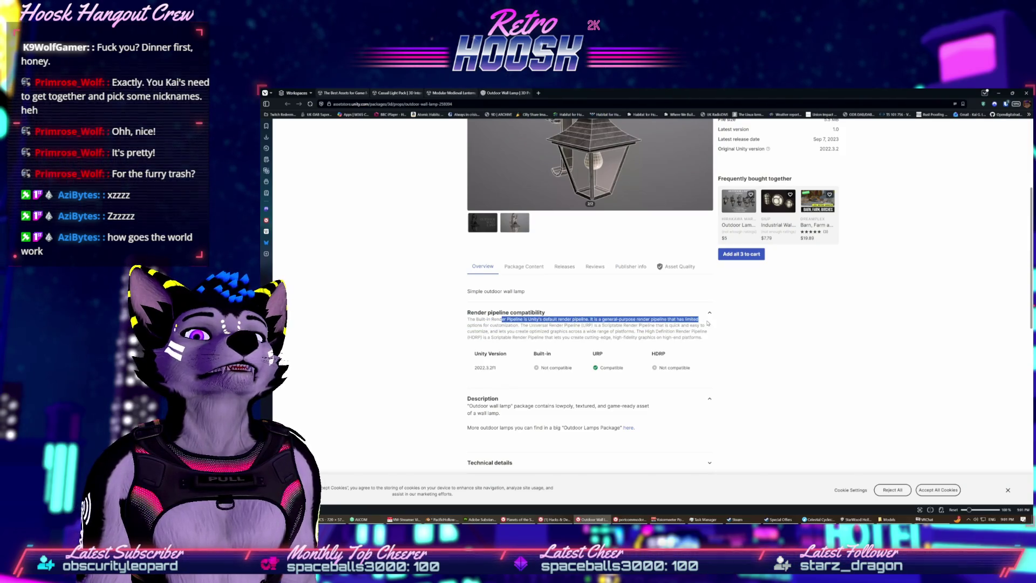
mouse_move(521, 325)
mouse_down()
mouse_move(702, 331)
mouse_move(605, 331)
mouse_up()
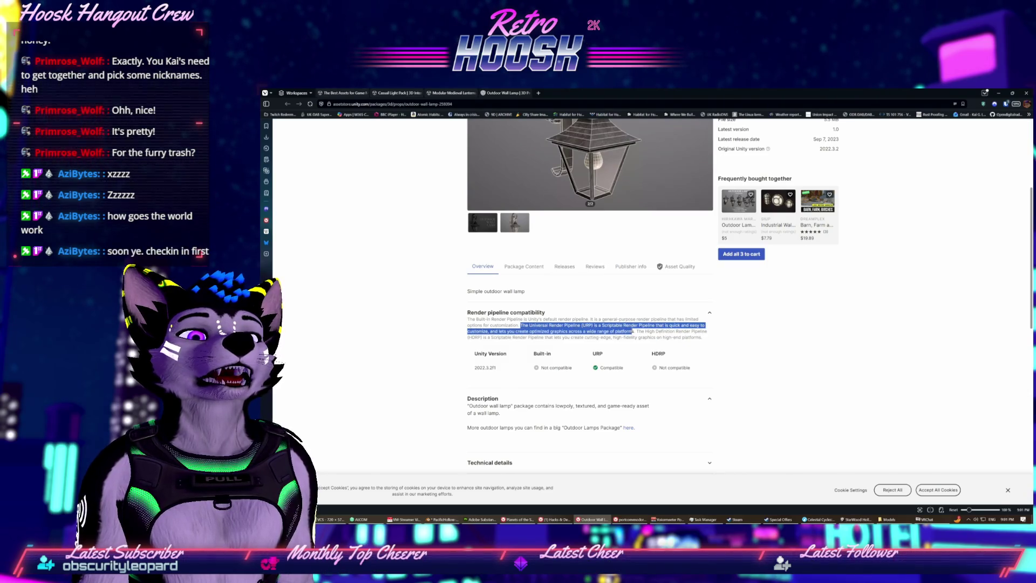
click(670, 337)
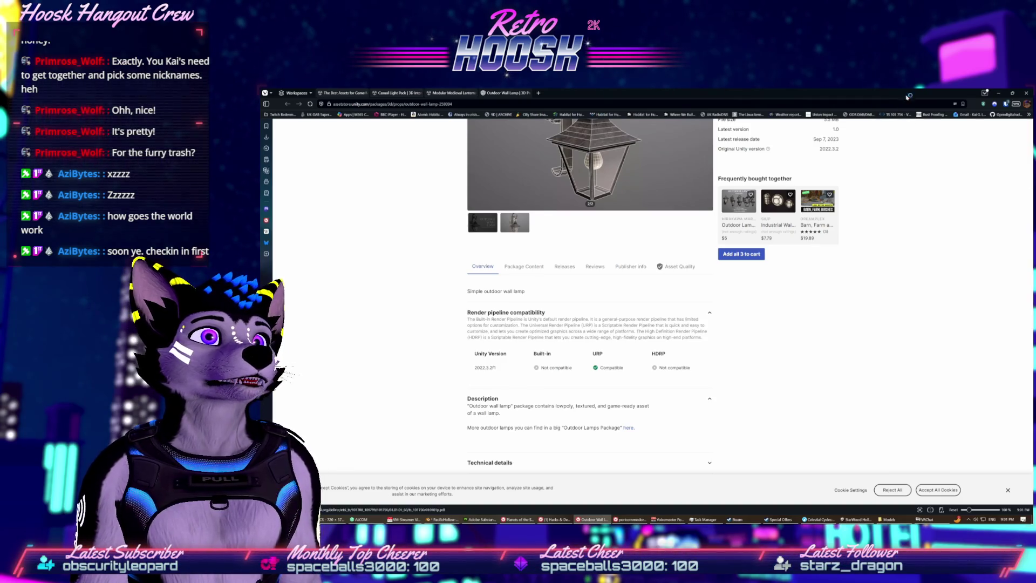
click(997, 93)
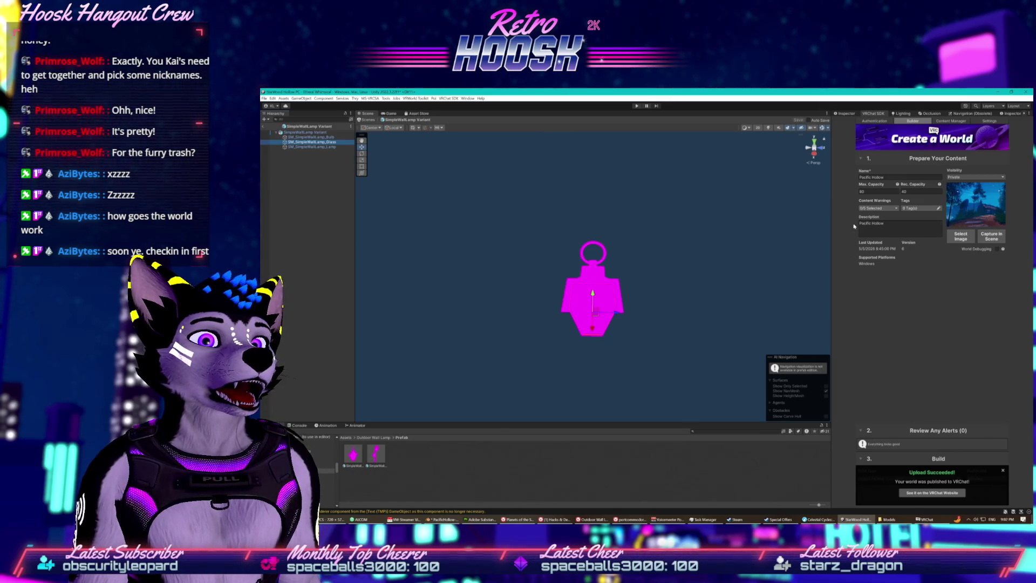
- Set the SM_SimpleWallLamp_Lamp body material's shader to .poiyomi > Poiyomi Pro
click(356, 458)
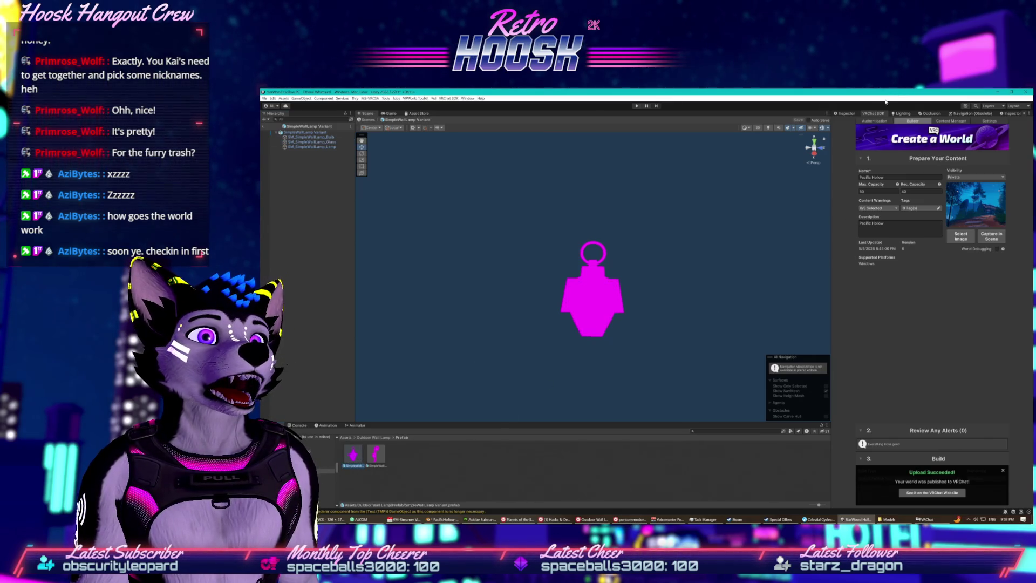
click(849, 114)
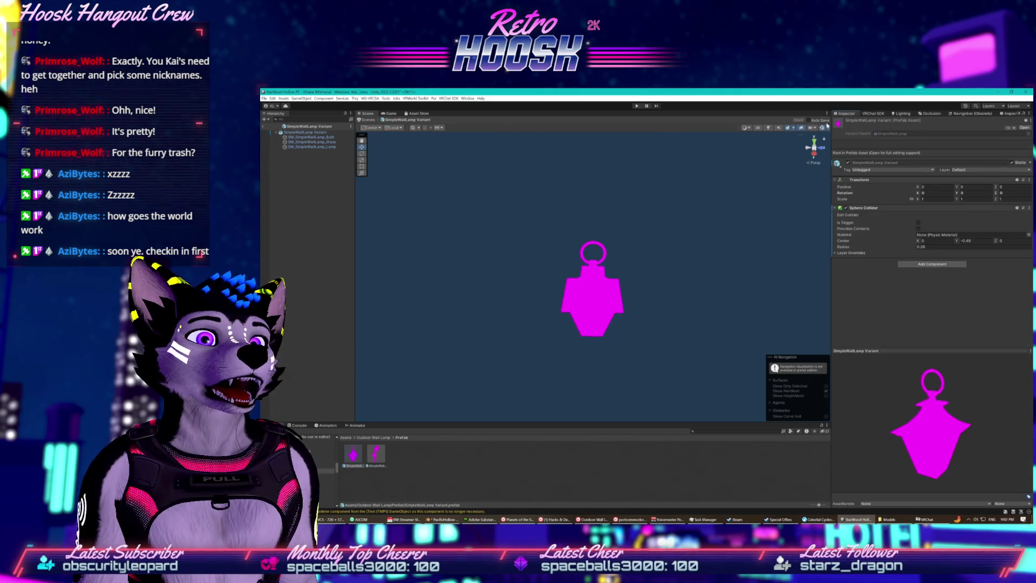
click(321, 141)
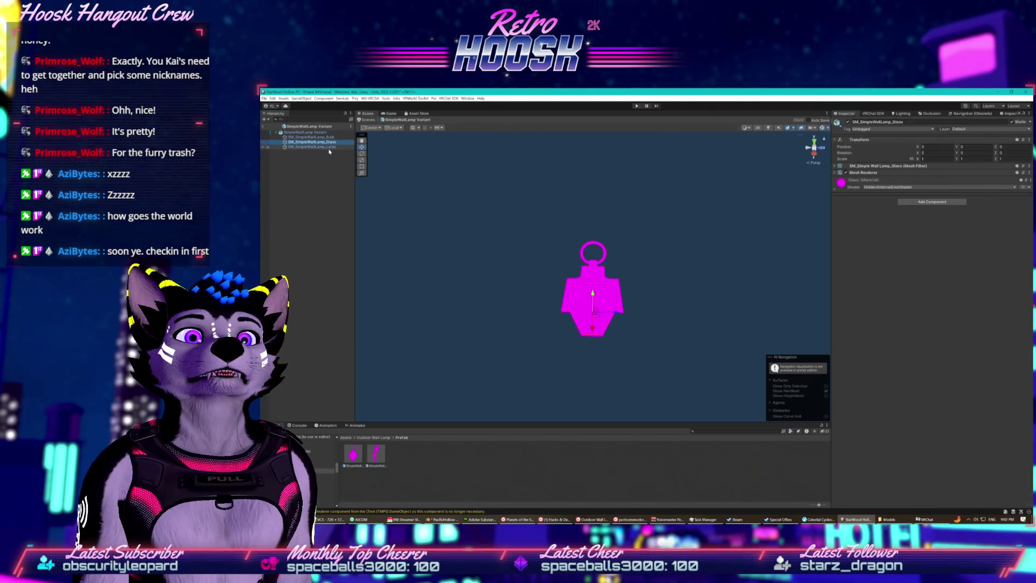
click(324, 146)
click(907, 187)
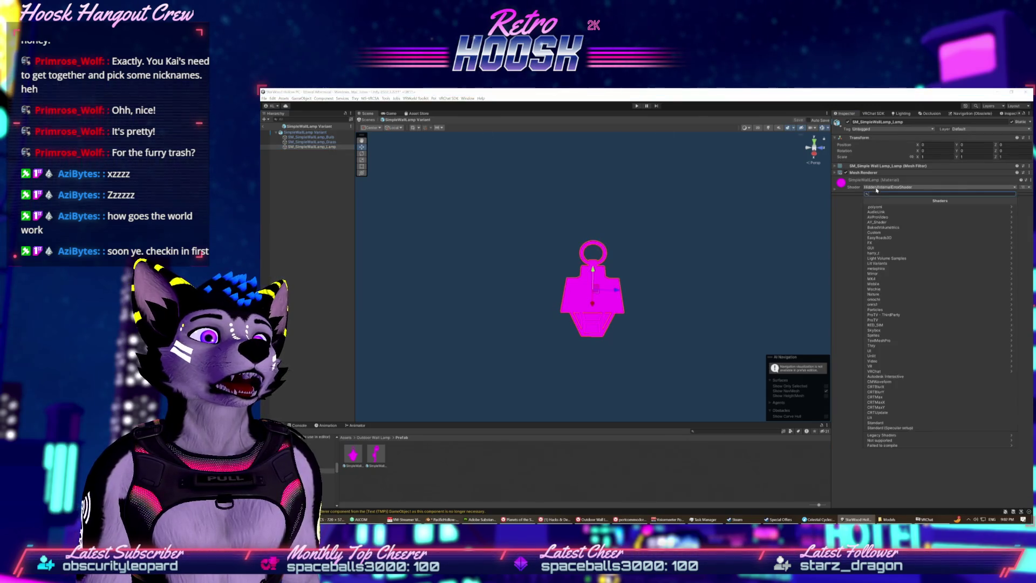
click(897, 208)
click(896, 214)
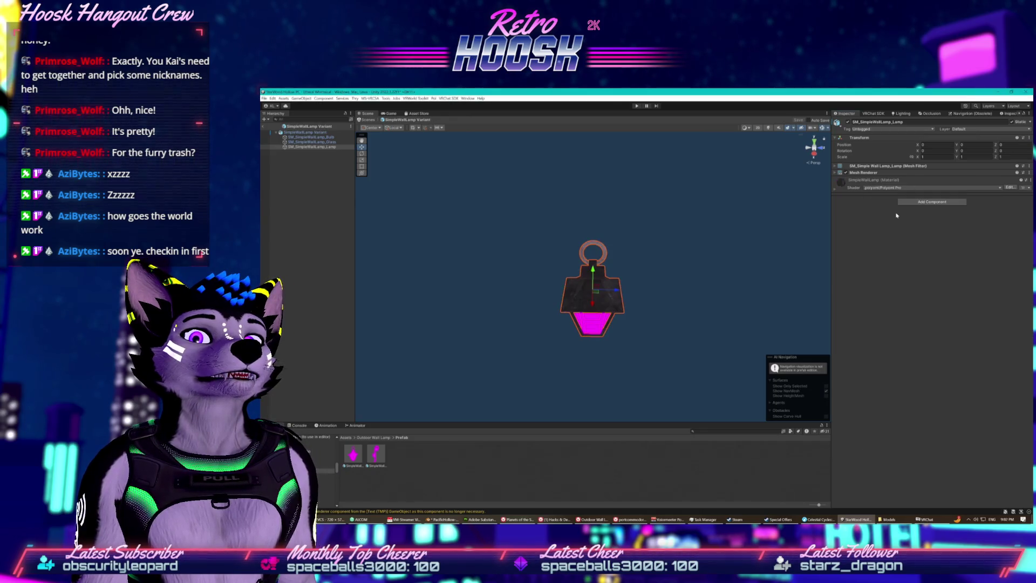
mouse_move(674, 302)
mouse_down()
mouse_move(717, 306)
mouse_move(669, 302)
mouse_up()
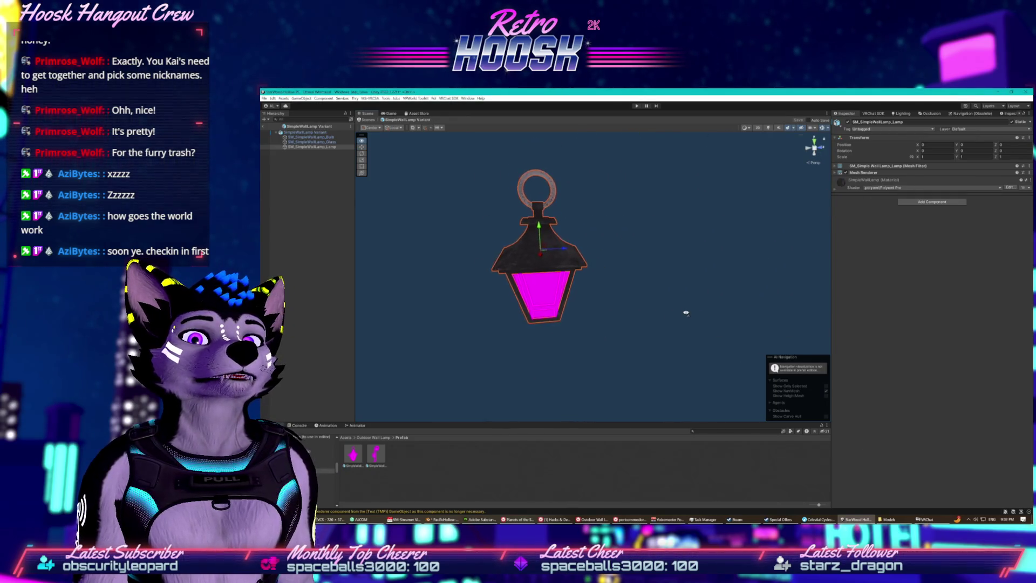
click(317, 142)
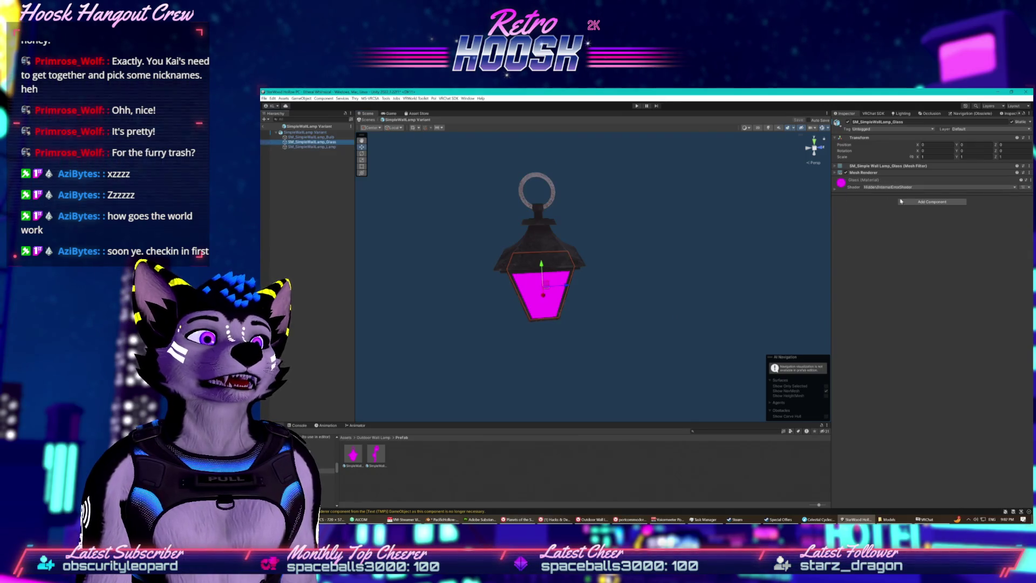
- Set the glass material's shader to Poiyomi Pro and expand its Special FX options
click(917, 187)
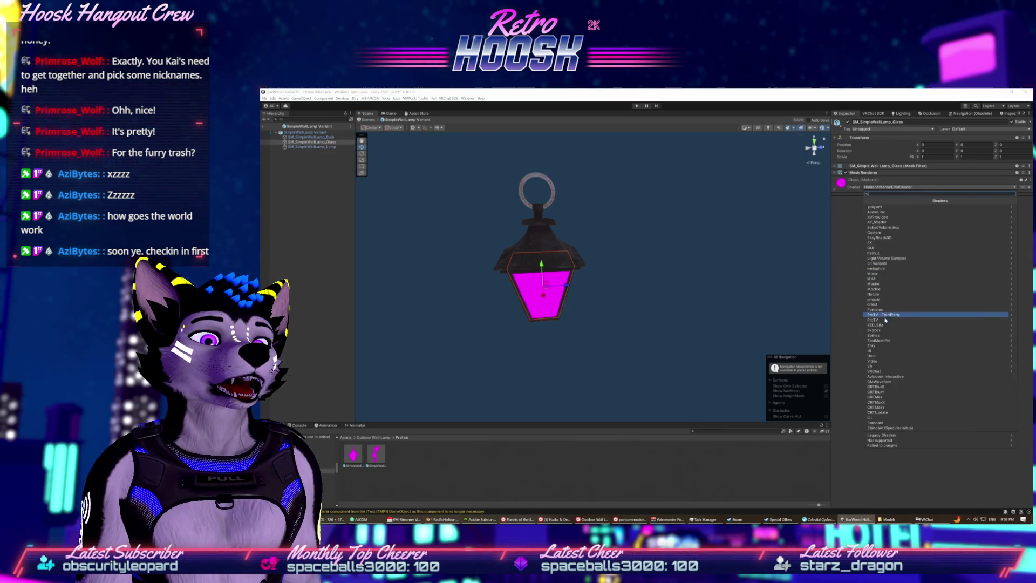
click(885, 206)
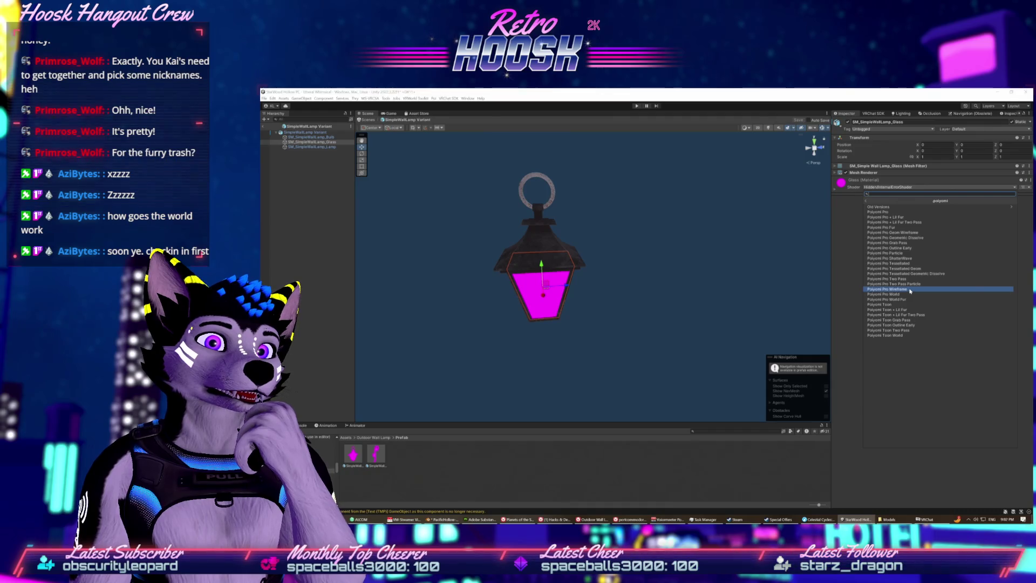
click(895, 212)
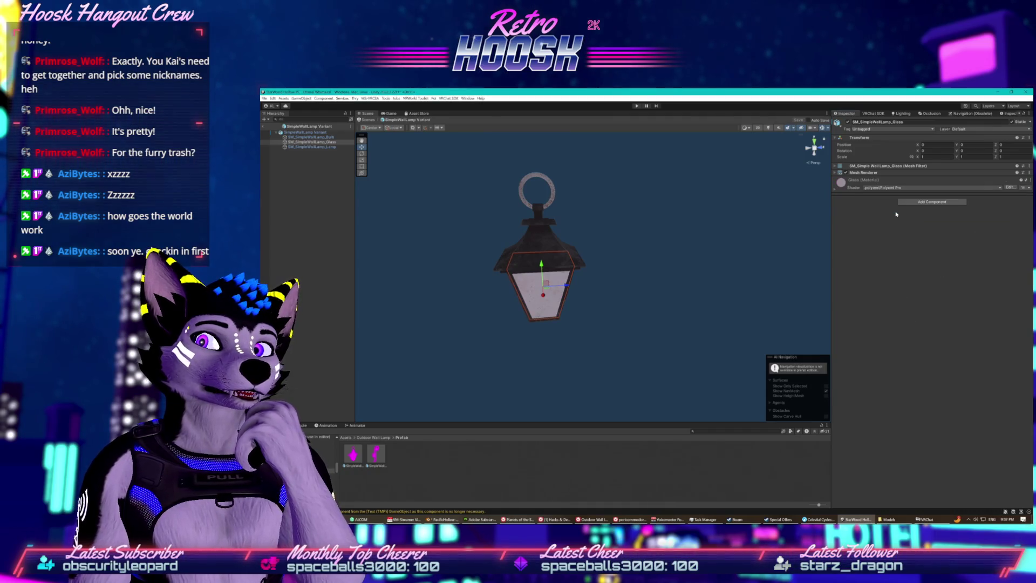
click(835, 189)
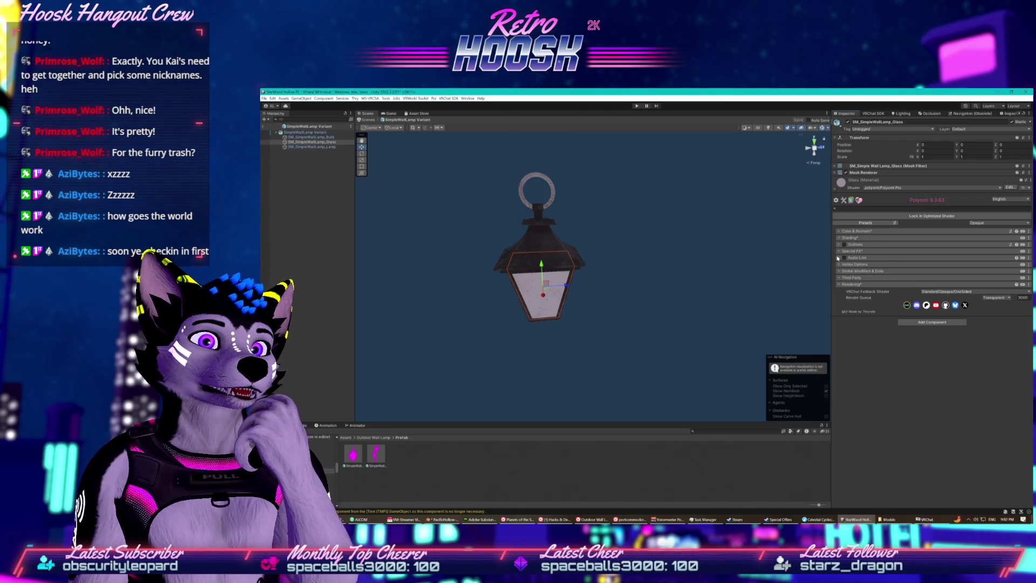
click(838, 251)
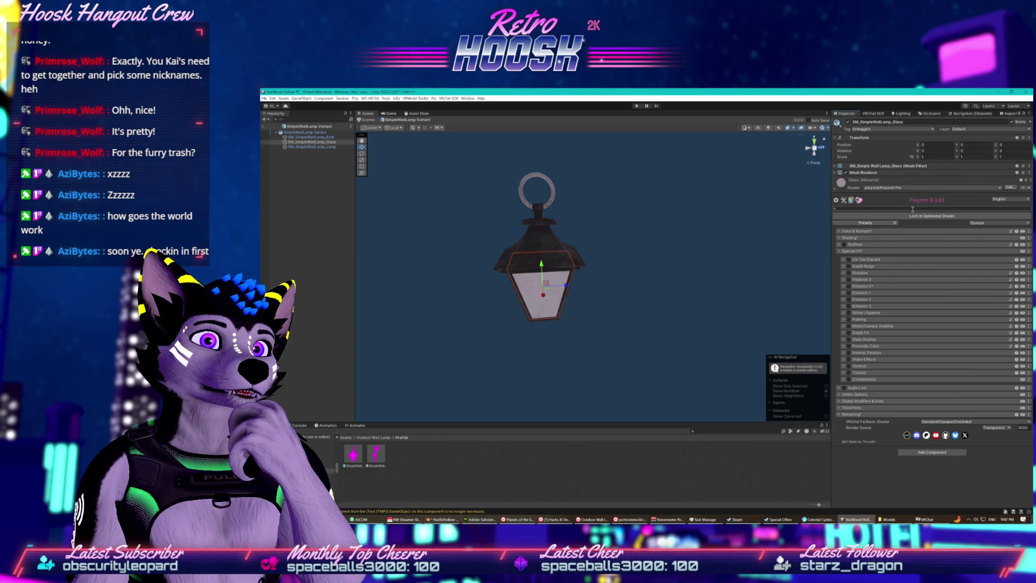
- Browse the unsupported and Mochie shader groups for an alternative glass shader
click(912, 187)
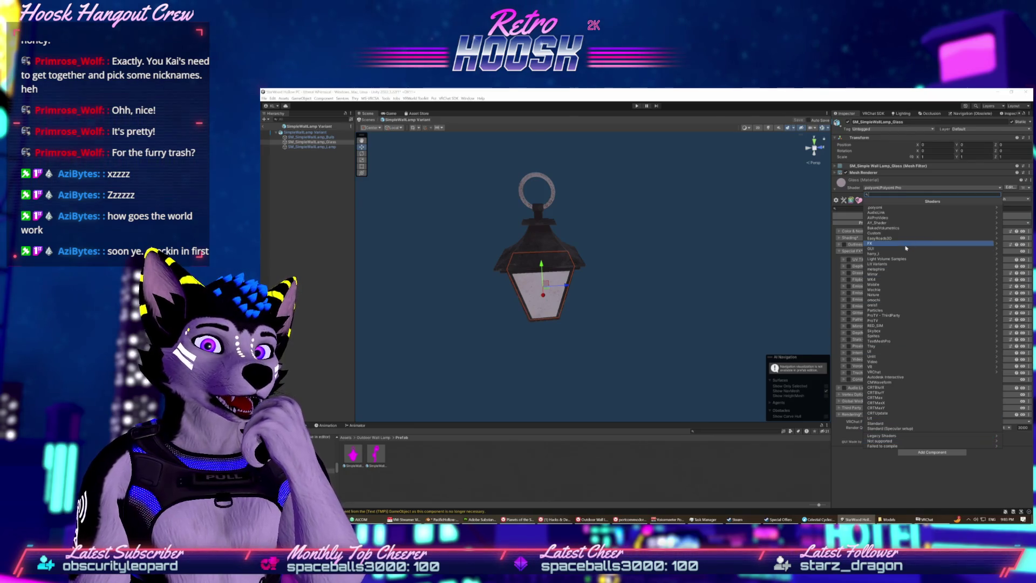
click(912, 442)
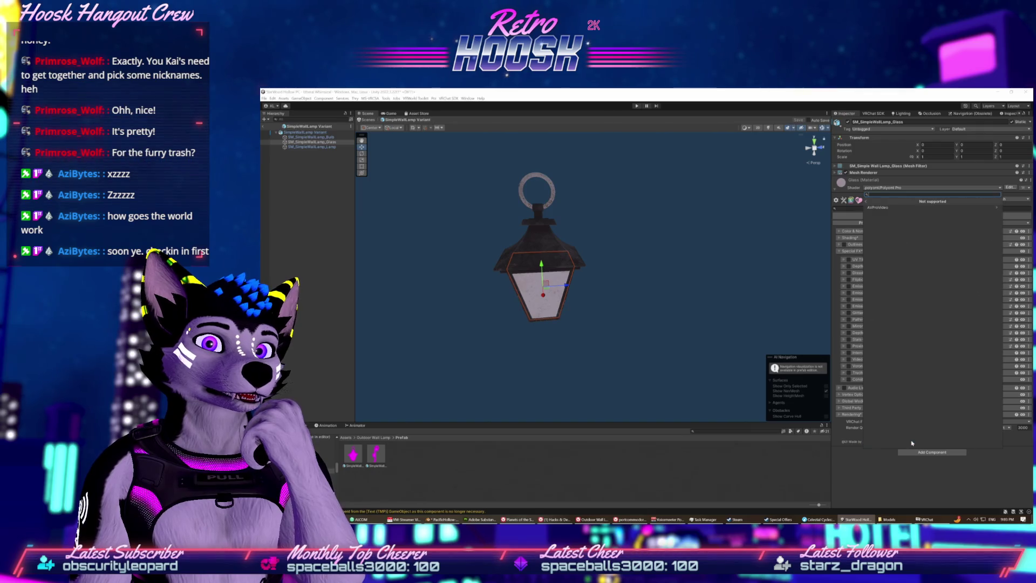
click(865, 202)
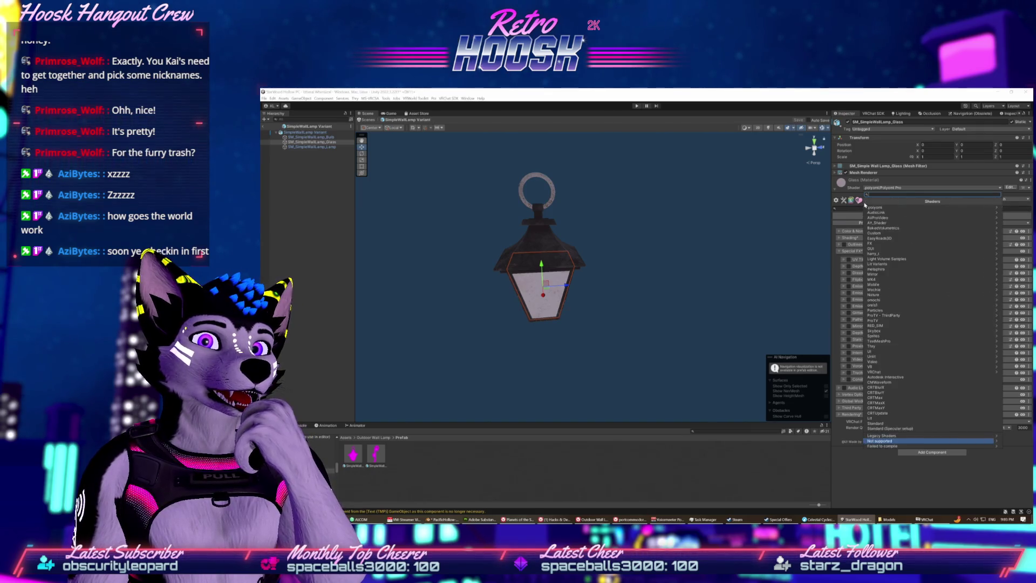
click(898, 290)
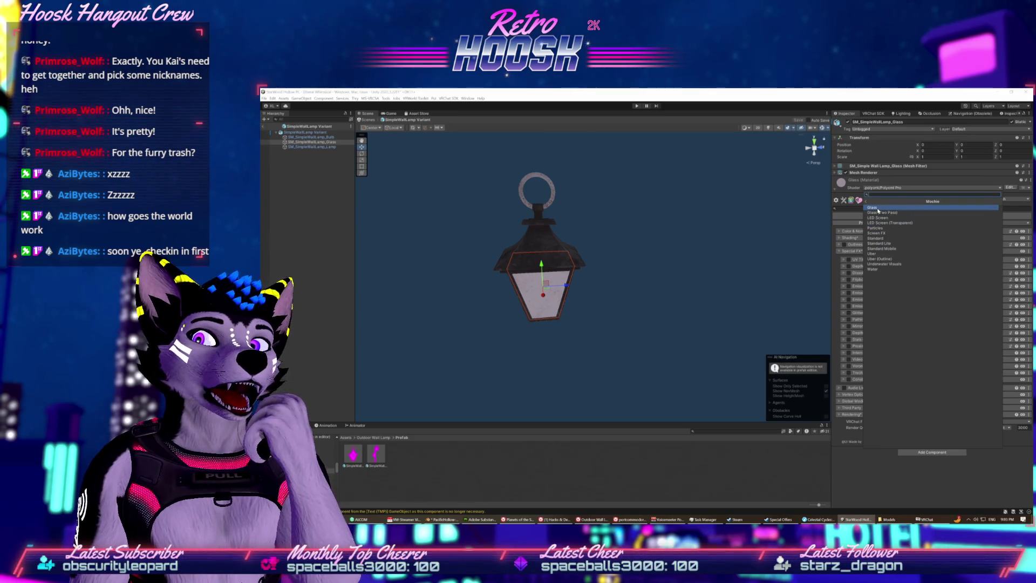
- Try the Mochie Glass shader on the glass, then switch it back to Poiyomi Pro
click(872, 208)
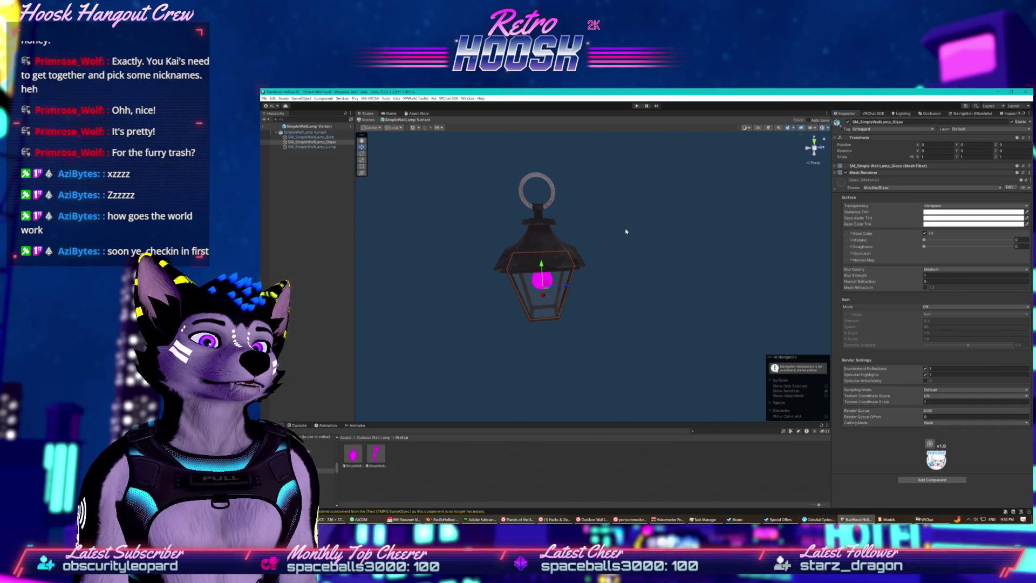
click(895, 188)
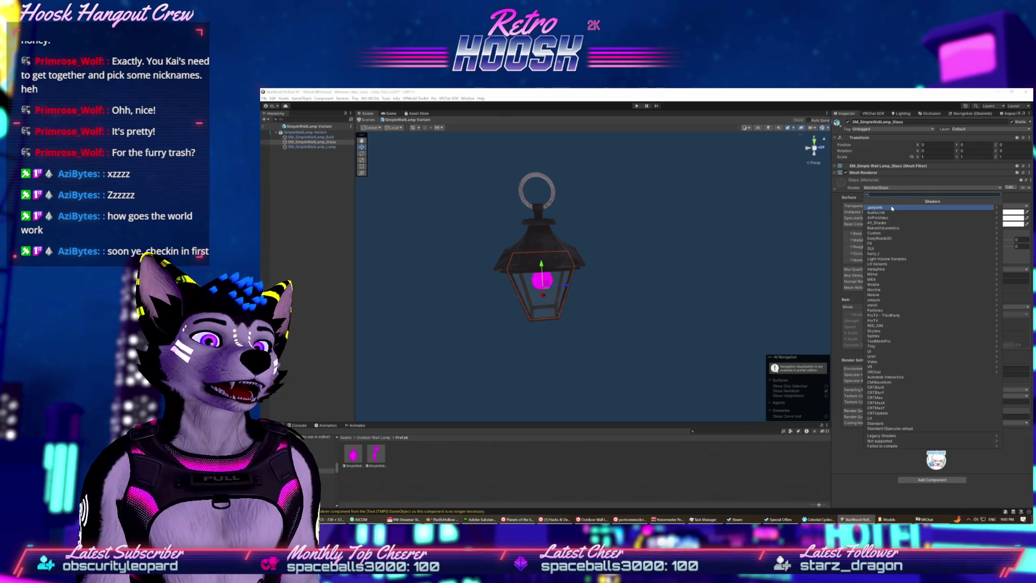
click(895, 207)
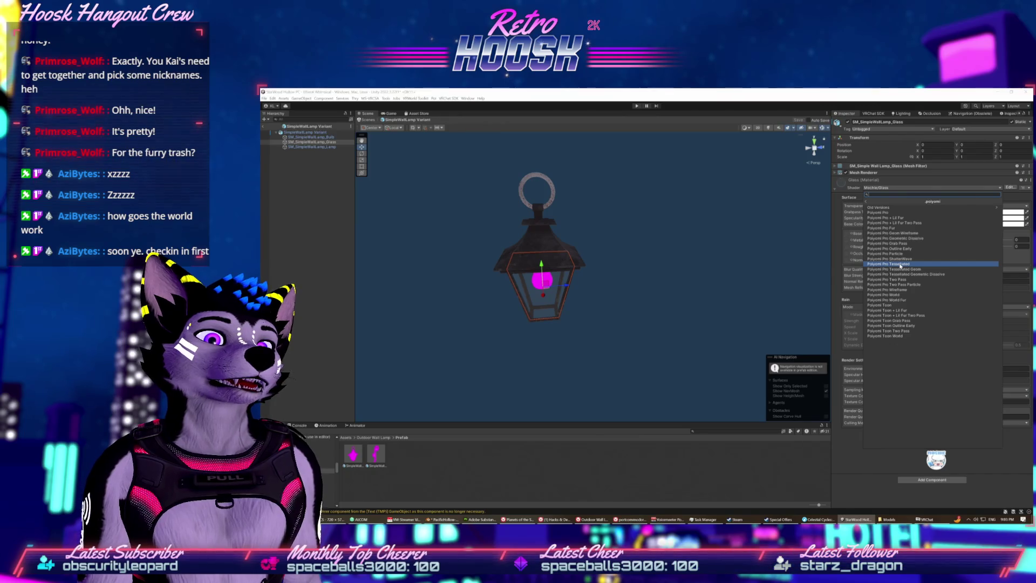
click(899, 213)
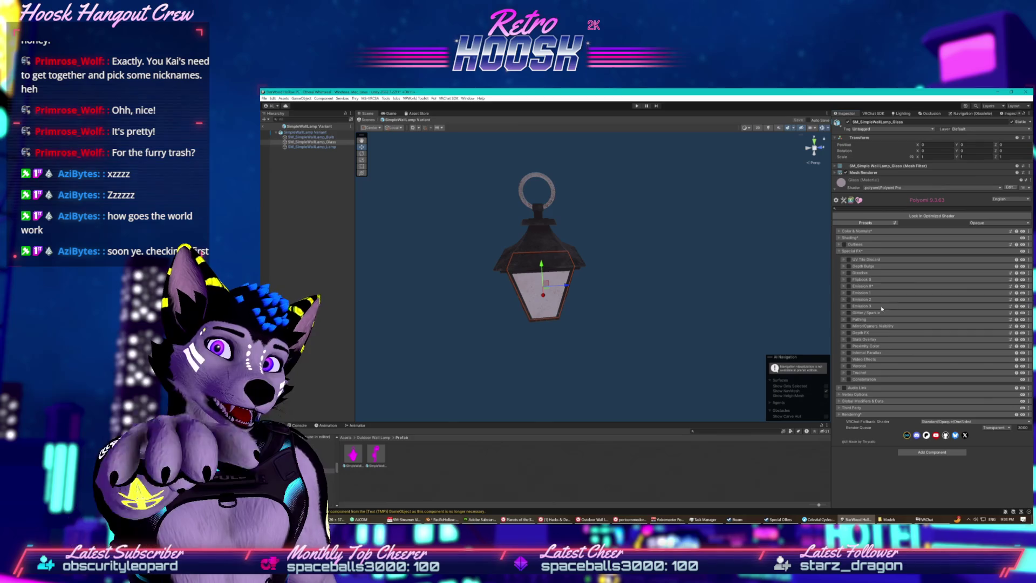
- Set the glass's Poiyomi render preset to Transparent
click(980, 222)
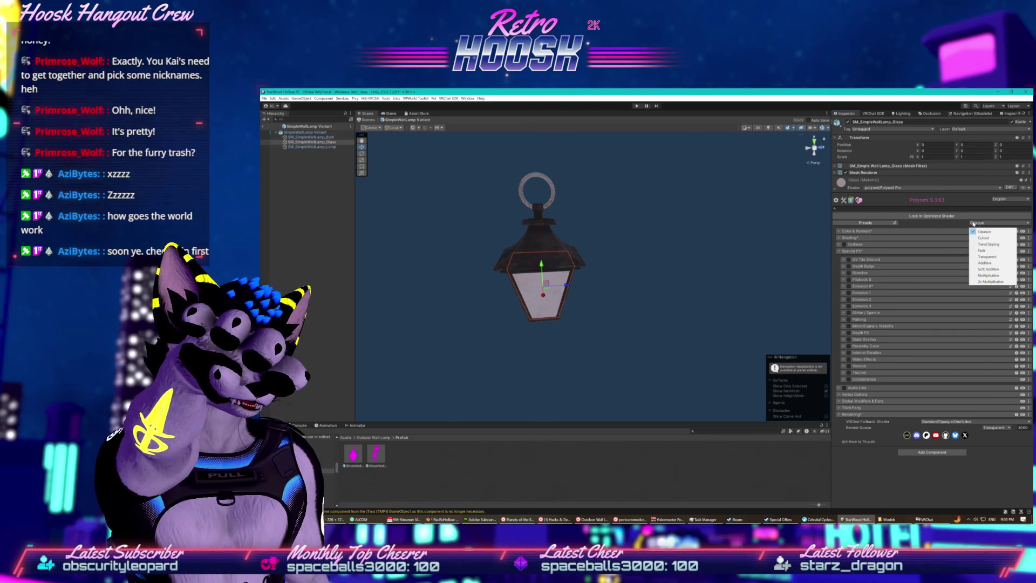
click(988, 257)
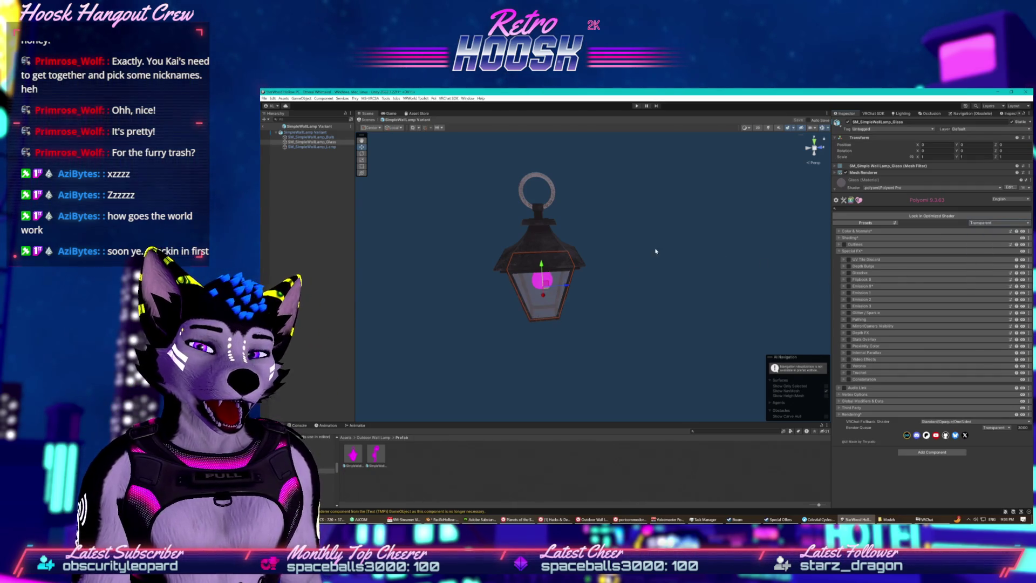
click(331, 147)
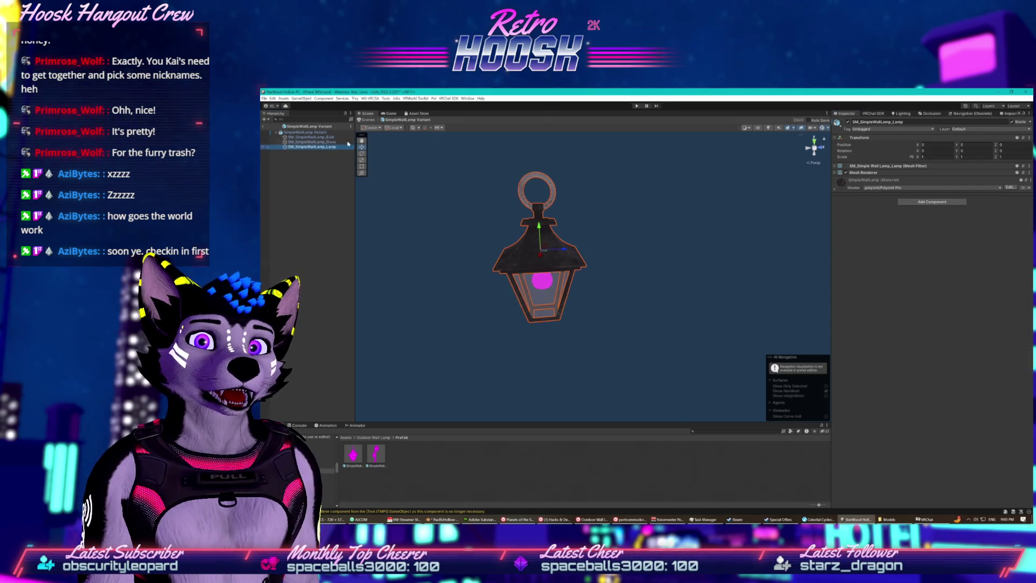
- Give the Bulb material the poiyomi > Poiyomi Pro shader, then preview the world in the Game view
key(Up)
key(Up)
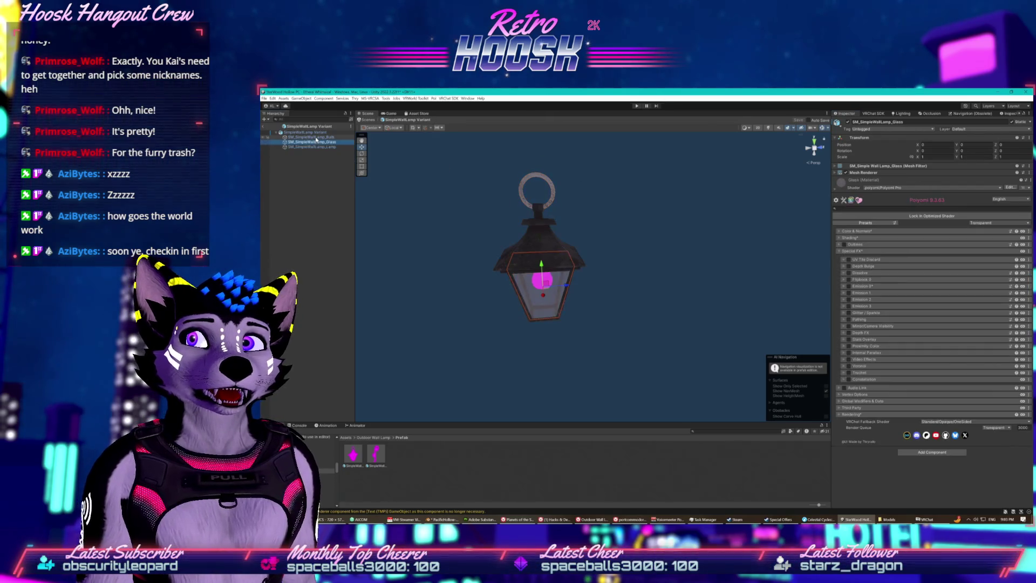
click(888, 187)
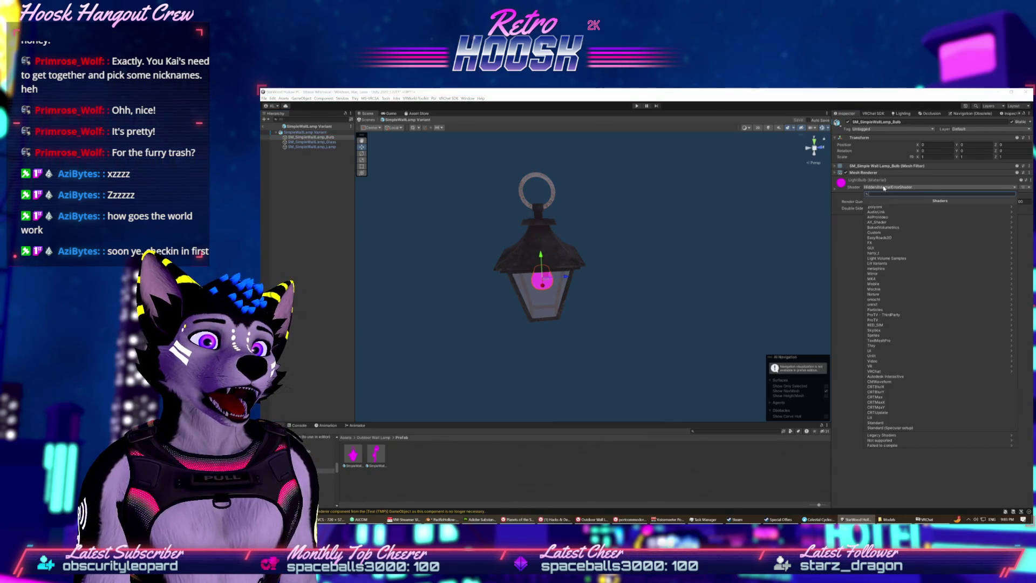
click(877, 207)
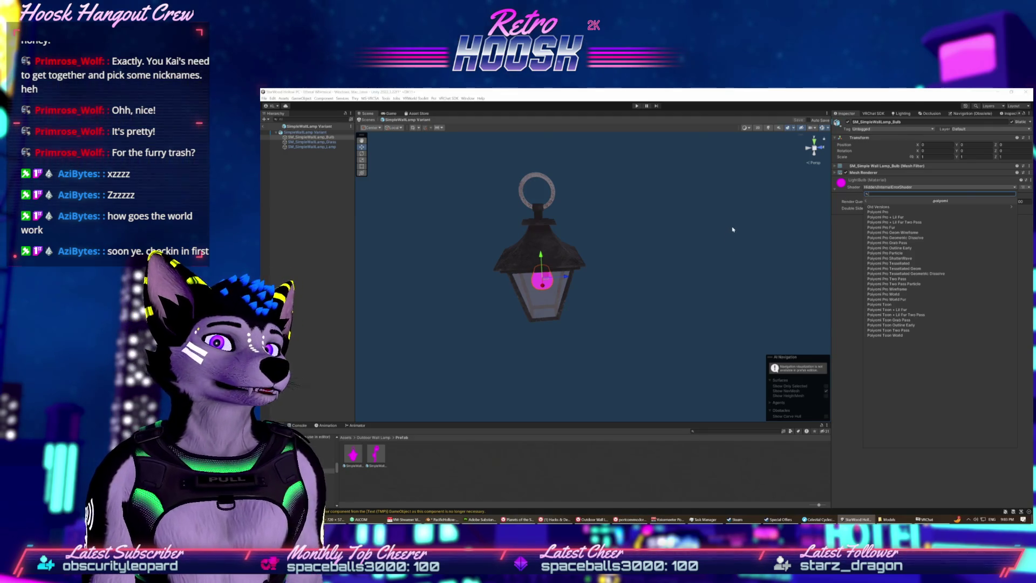
click(873, 212)
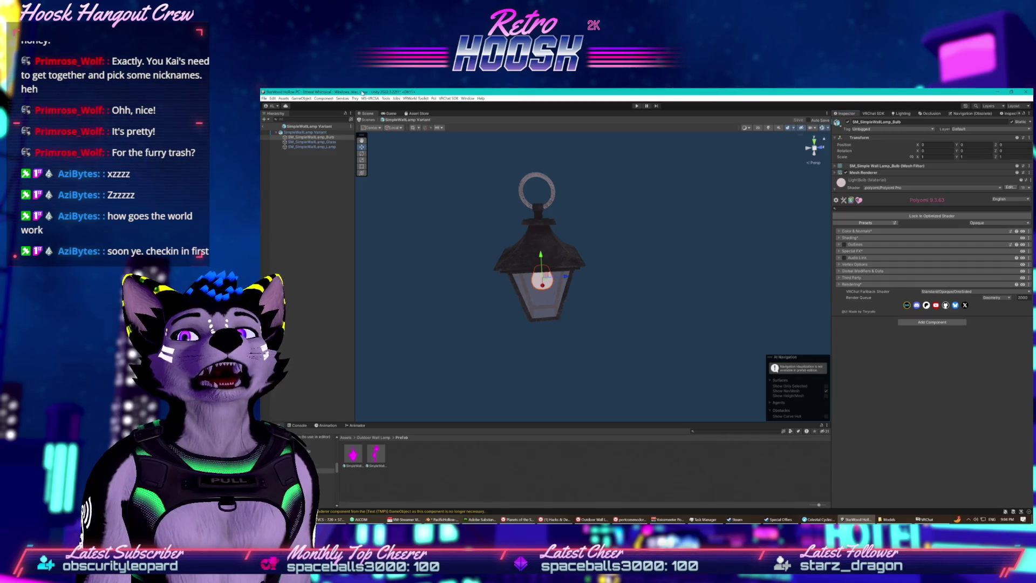
click(383, 114)
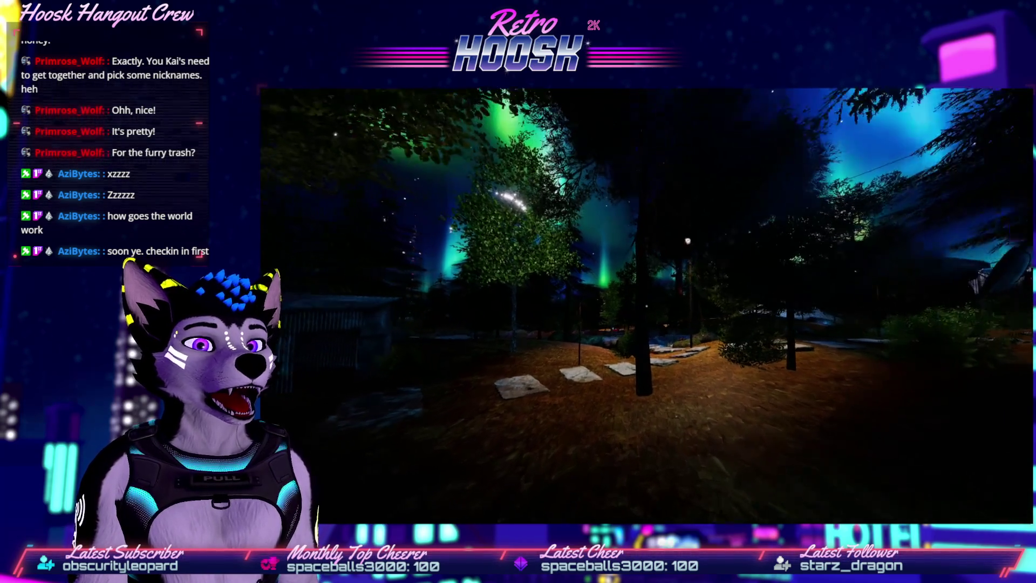
- Leave the full-screen forest world and return to the Unity editor with Alt+Tab
key(alt+Tab)
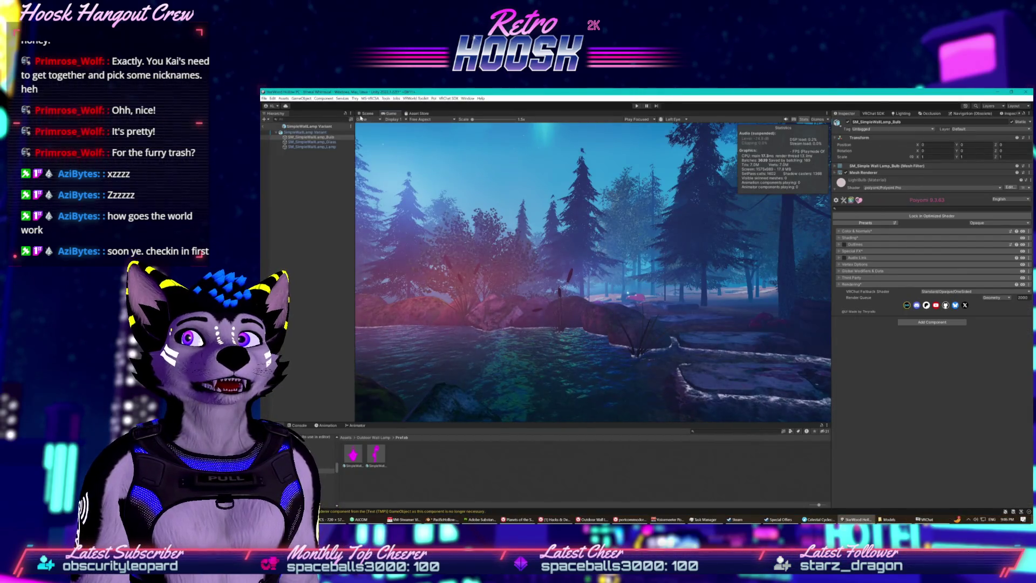
- Enable Emission 0 on the bulb, set its emission colour and strength, then exit prefab mode
click(360, 115)
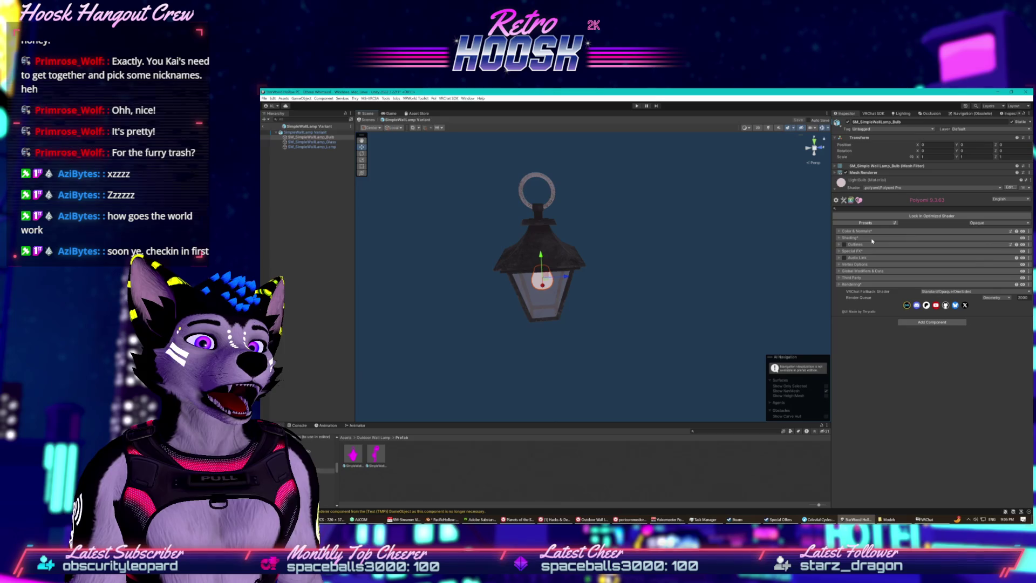
click(850, 251)
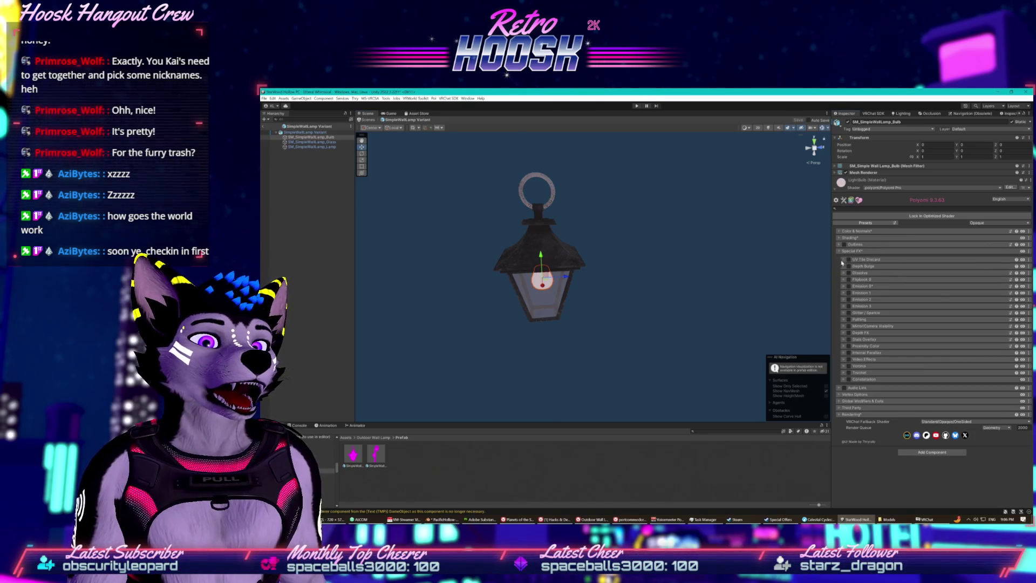
click(849, 287)
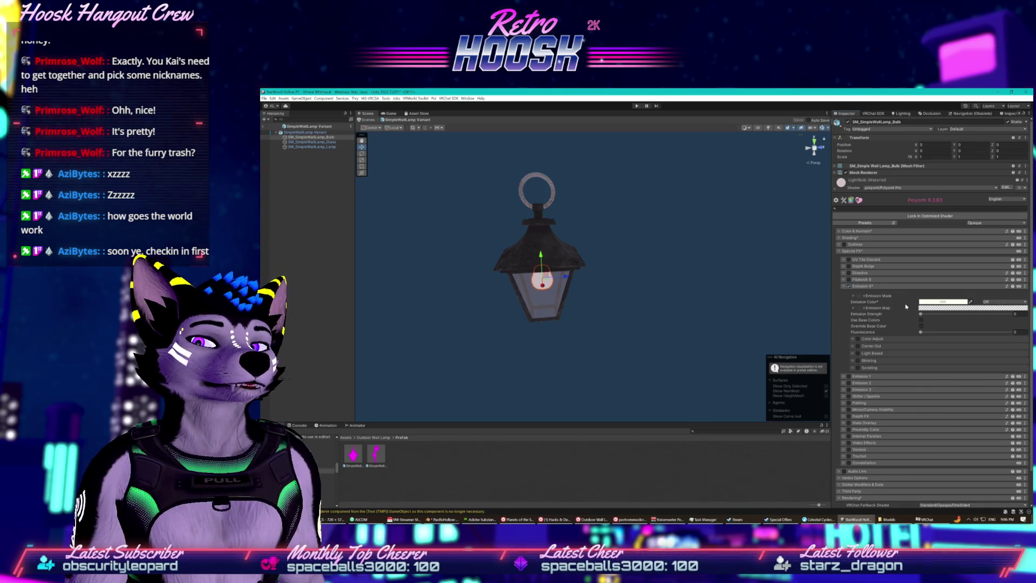
mouse_move(636, 311)
mouse_down()
mouse_move(576, 318)
mouse_move(635, 234)
mouse_move(734, 243)
mouse_up()
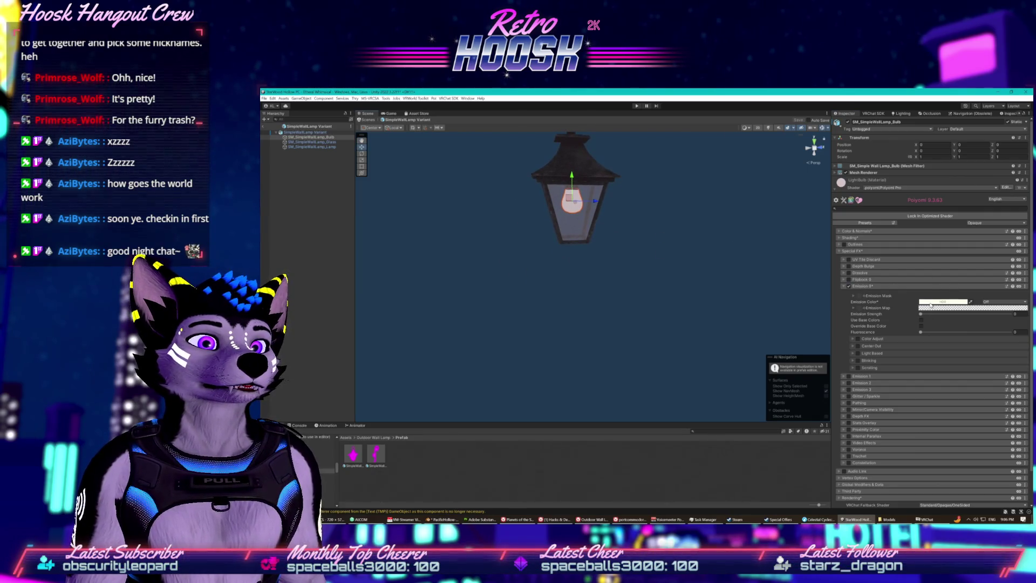
click(924, 314)
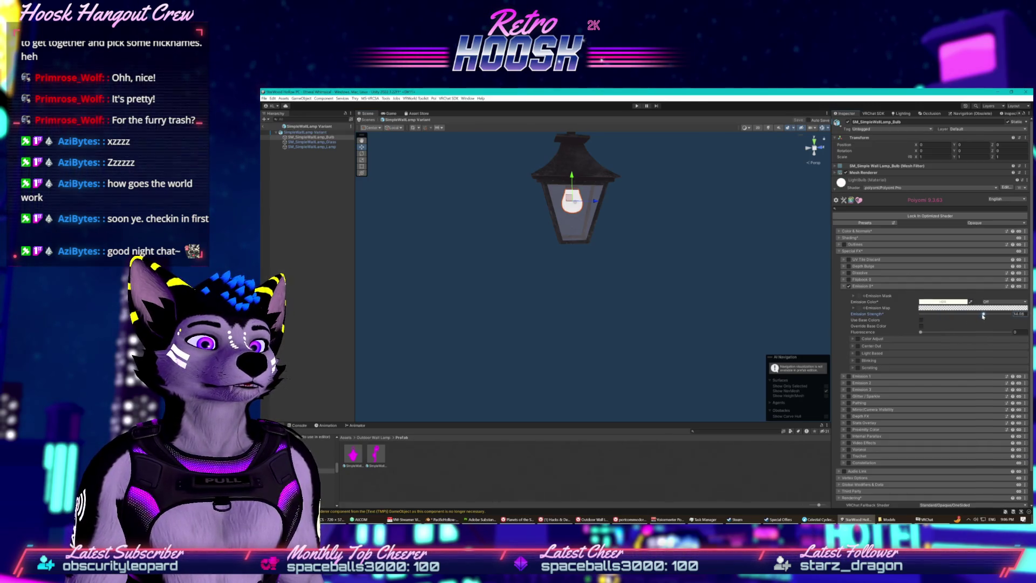
click(954, 304)
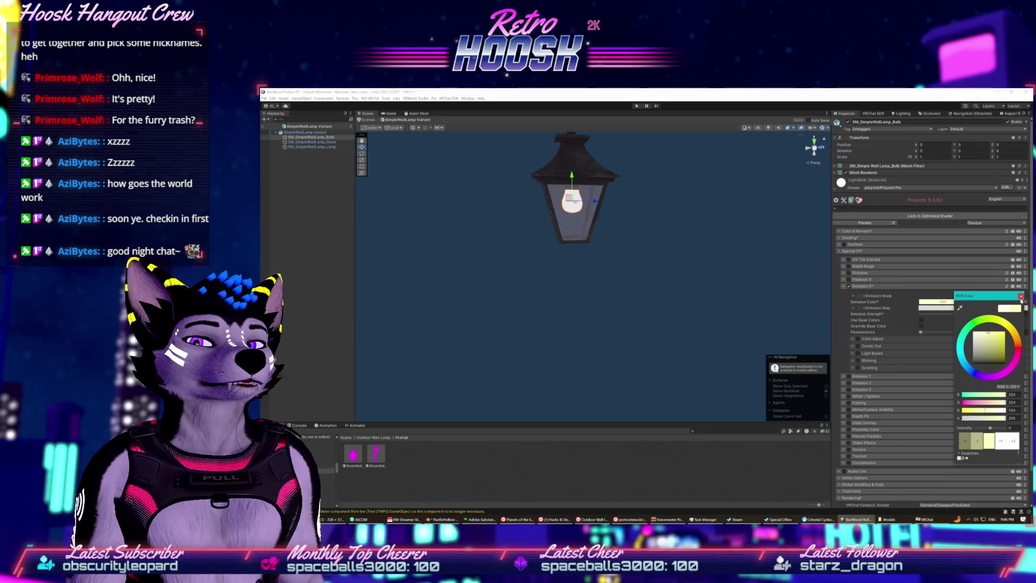
click(718, 304)
mouse_move(666, 277)
mouse_down()
mouse_move(631, 282)
mouse_move(620, 324)
mouse_up()
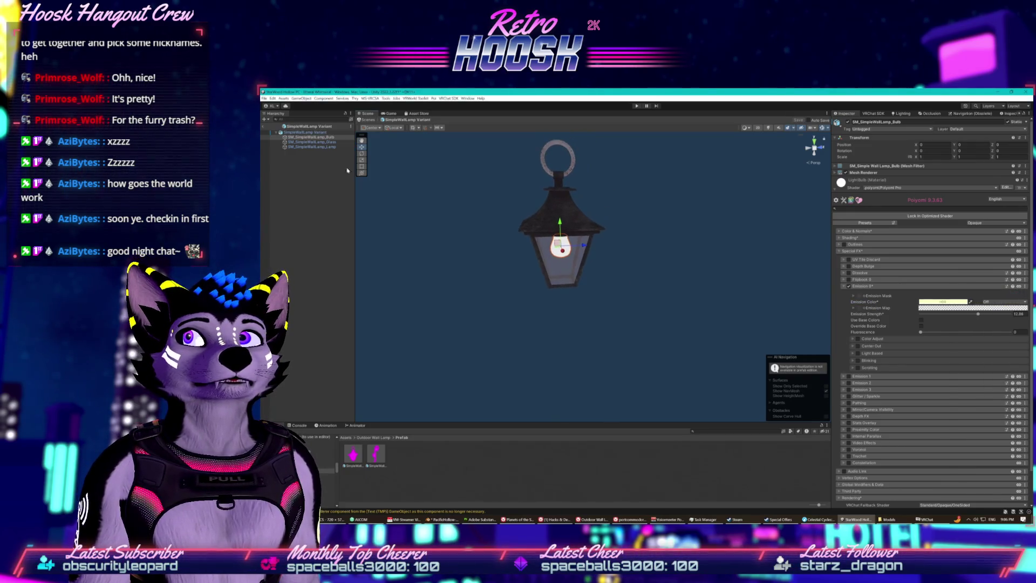
click(265, 126)
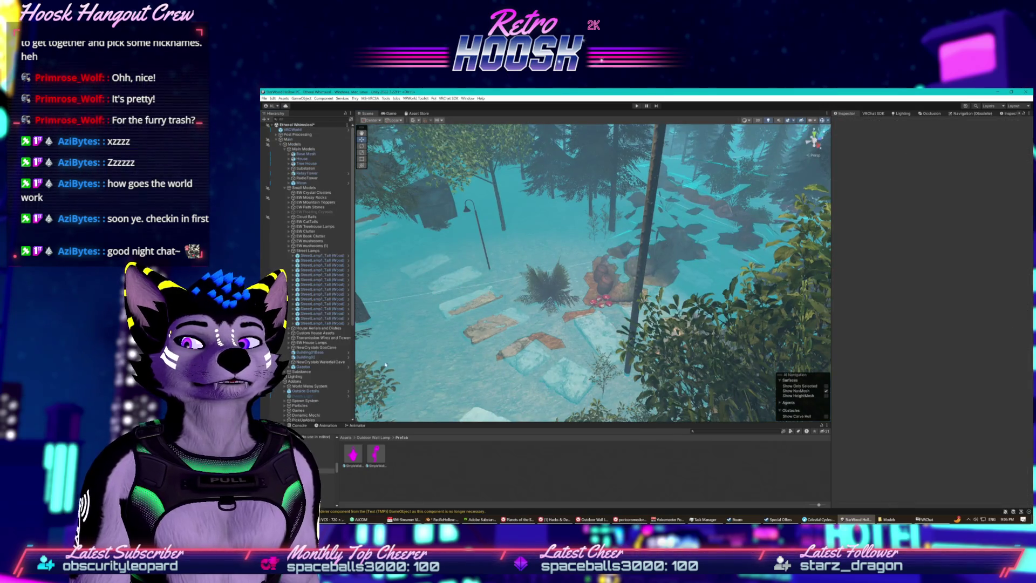
- Inspect the SimpleWallLamp_Base Variant prefab, then return to the scene and collapse the Main group
click(353, 460)
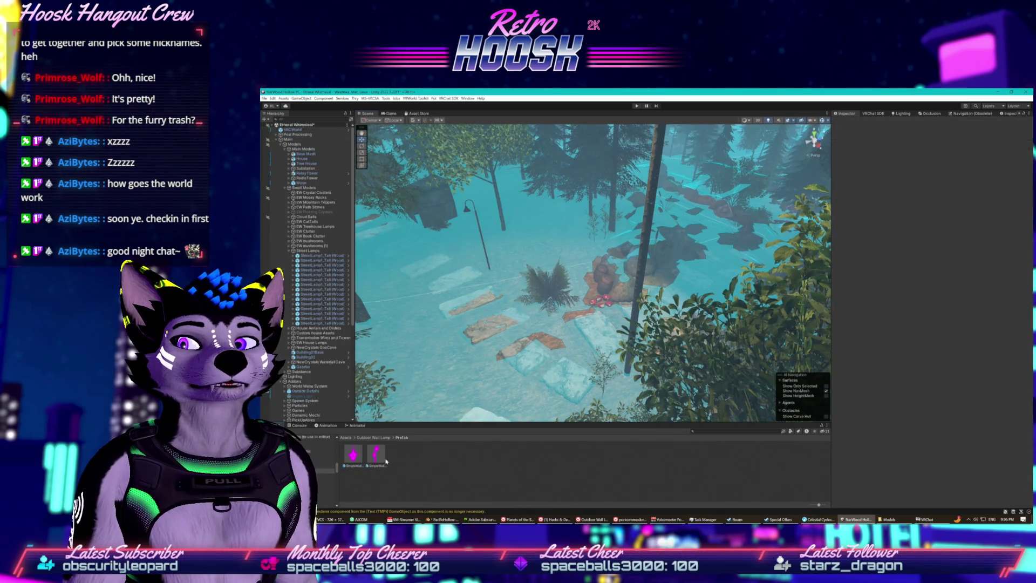
double_click(376, 455)
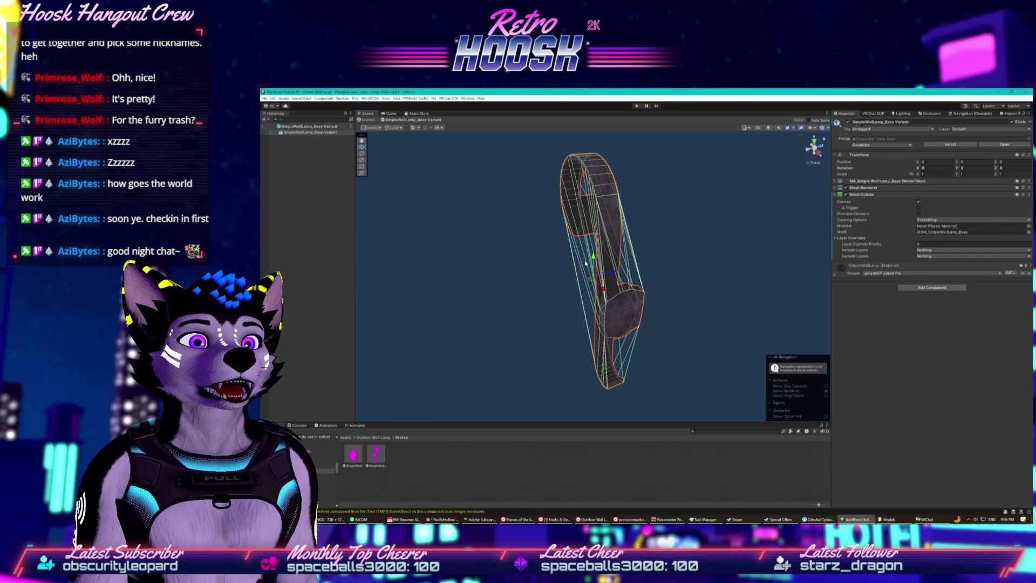
mouse_move(586, 264)
mouse_down()
mouse_move(599, 253)
mouse_move(577, 259)
mouse_move(534, 243)
mouse_up()
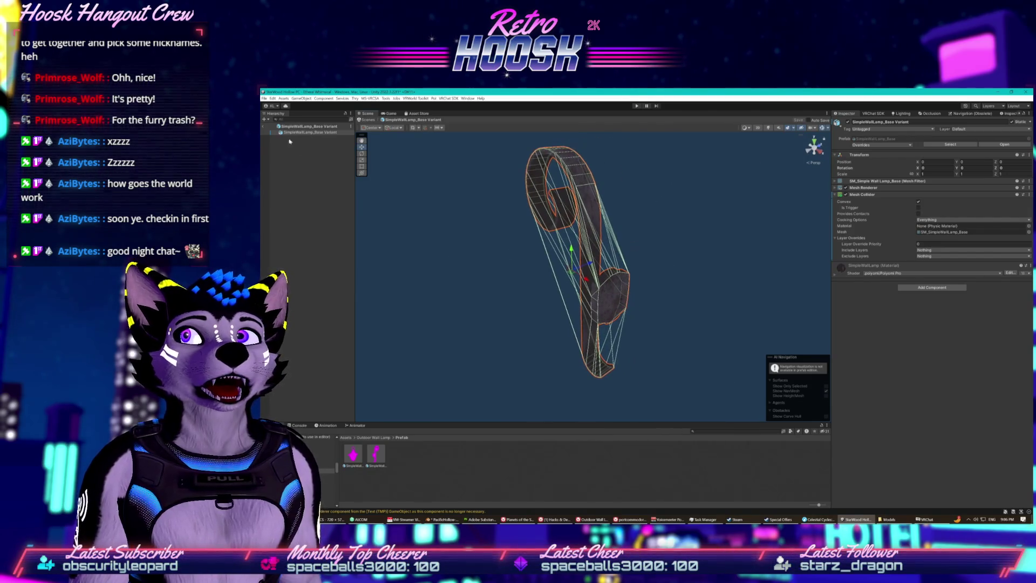
click(302, 132)
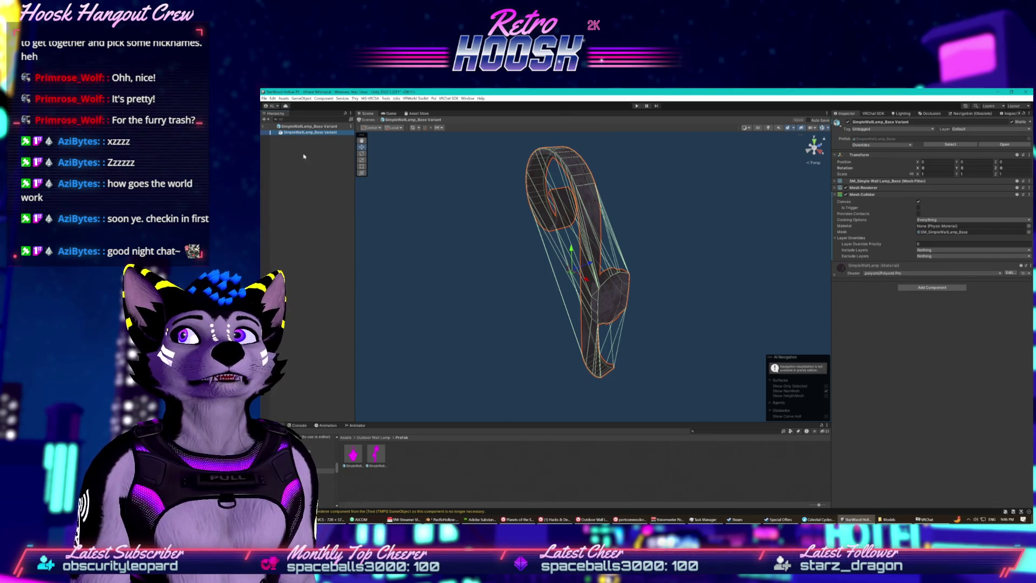
click(326, 140)
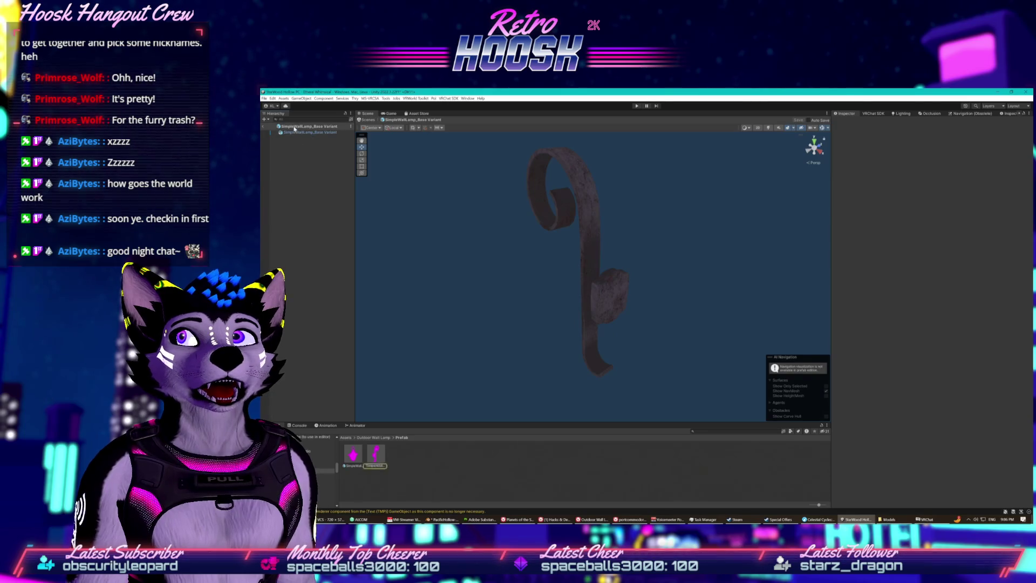
click(266, 127)
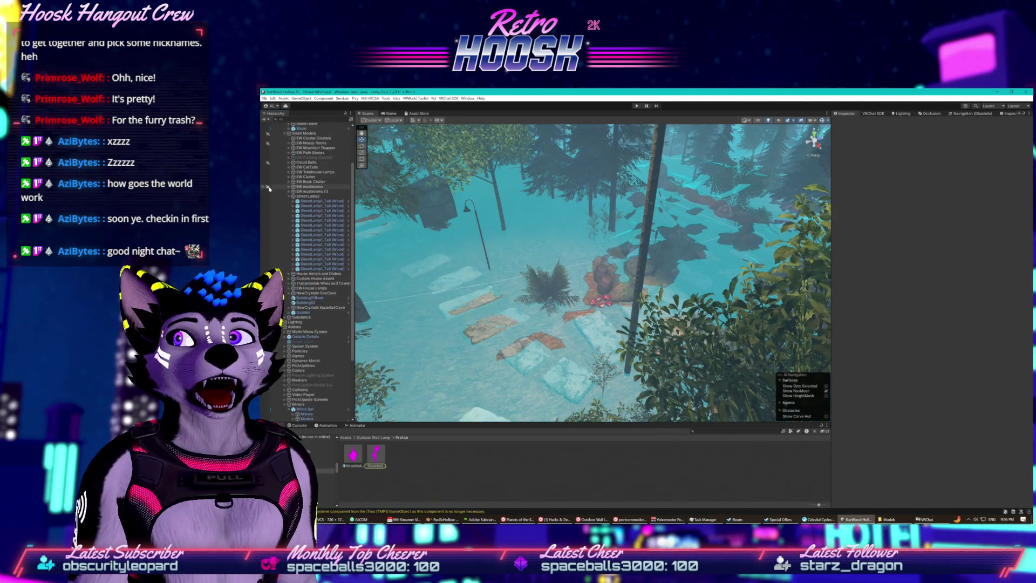
click(276, 140)
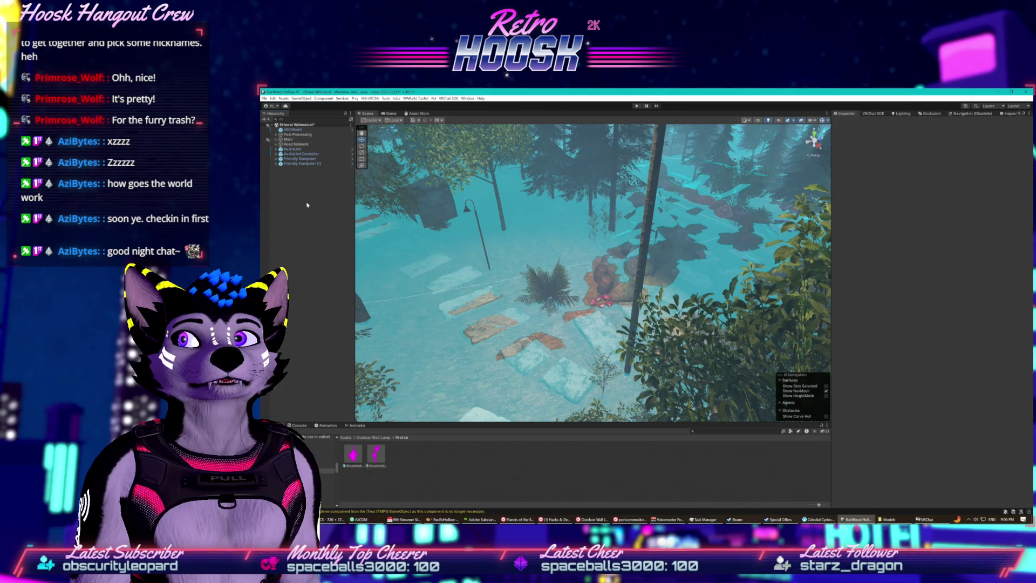
- Group both lamp variants under a new SimpleWallLamp object, save it as a prefab, and open it
right_click(327, 202)
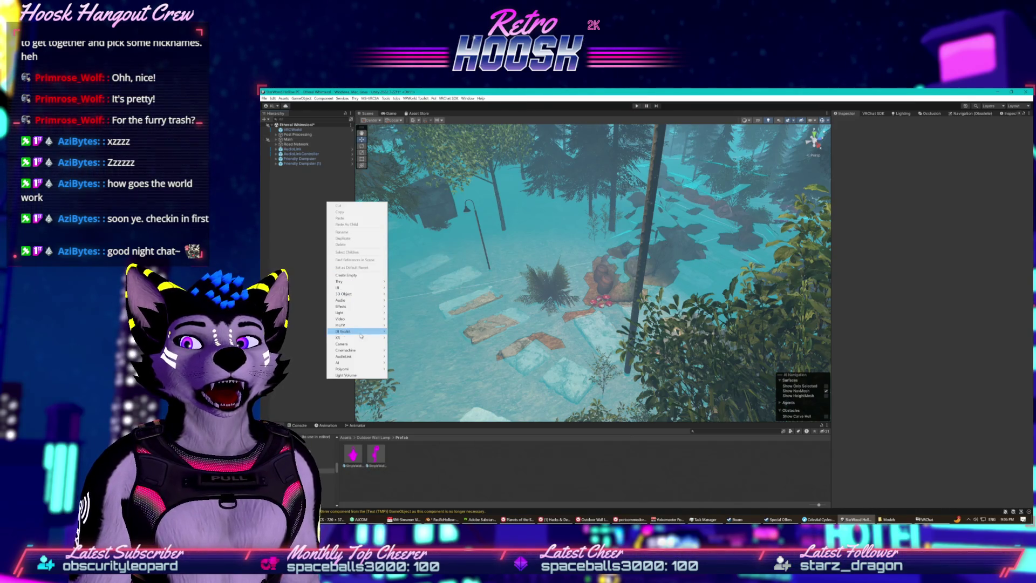
click(356, 276)
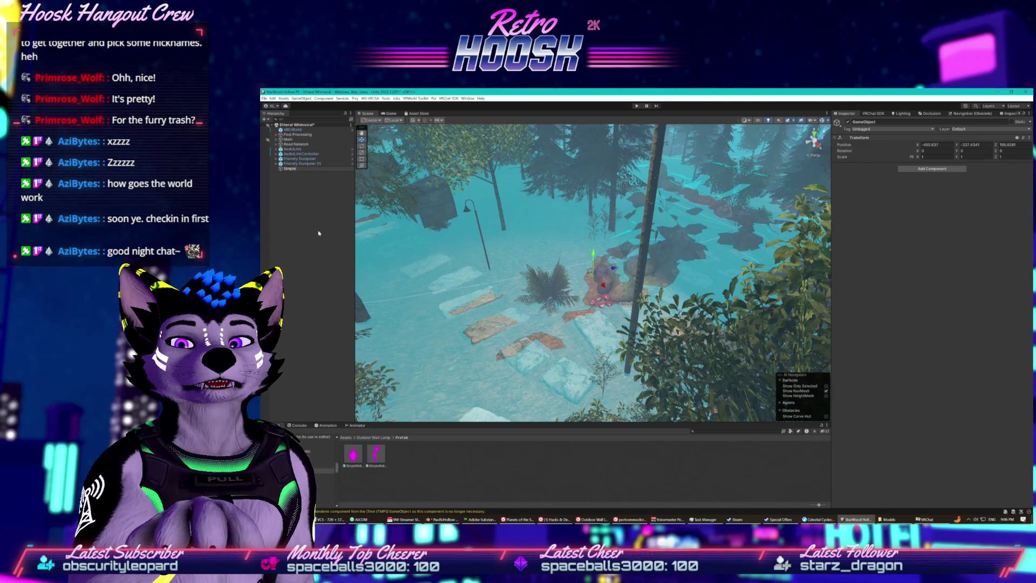
key(Return)
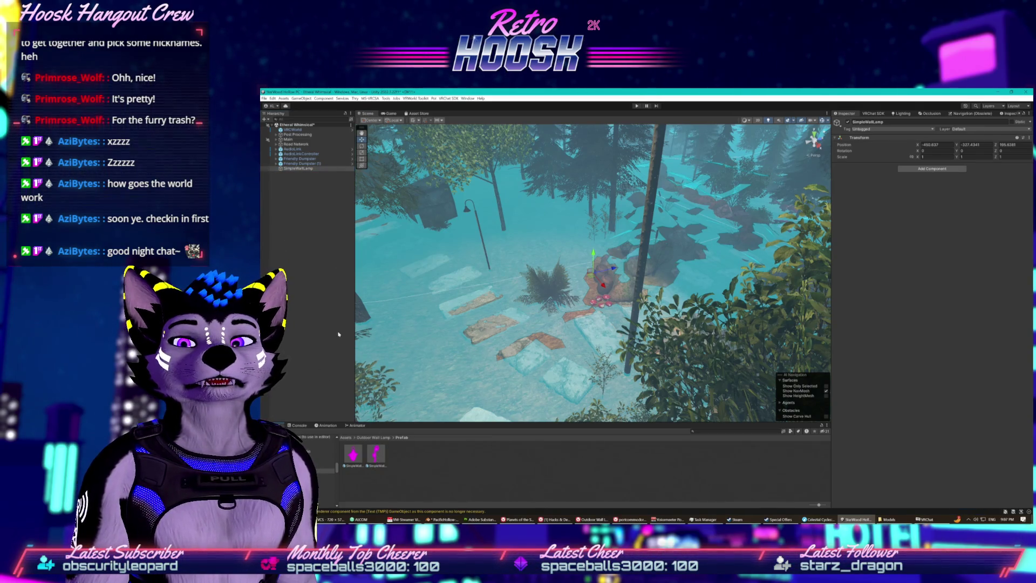
drag(300, 170, 301, 171)
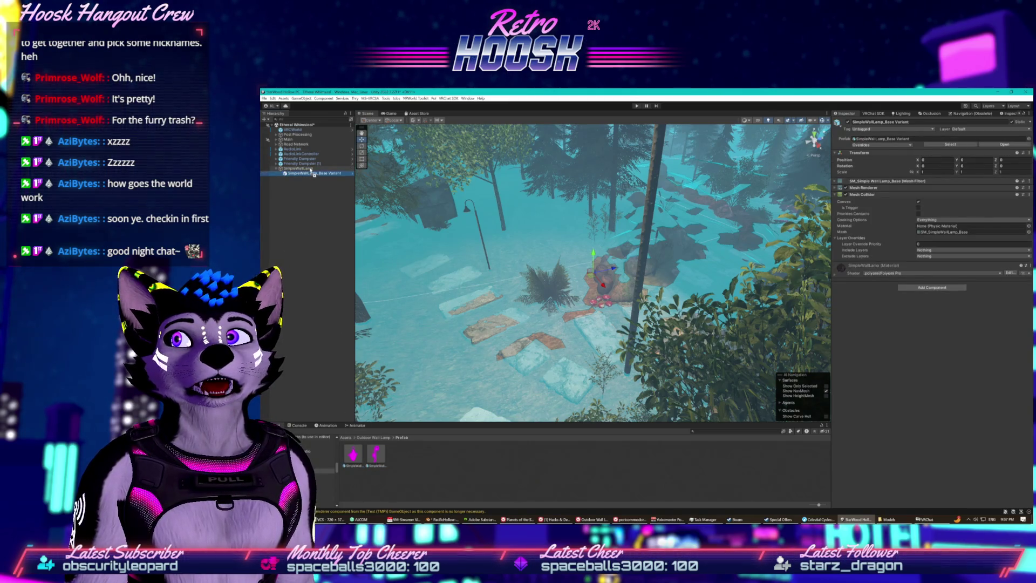
drag(313, 174, 309, 171)
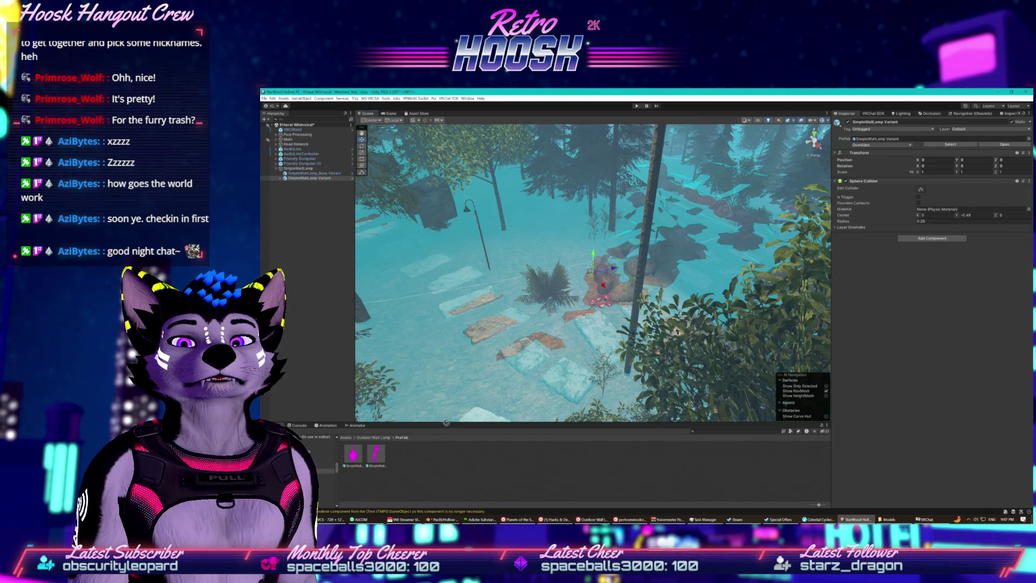
drag(418, 467, 436, 451)
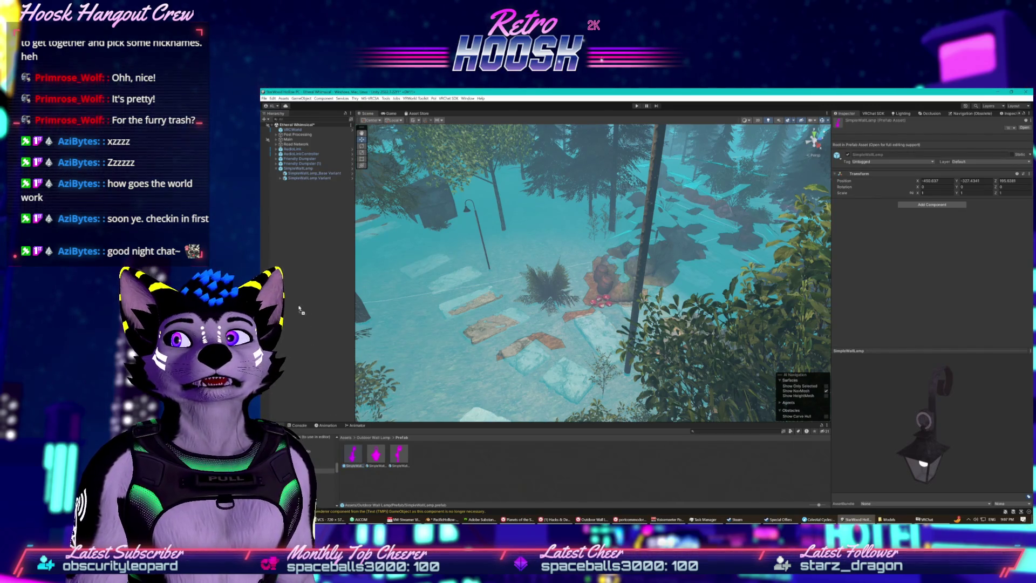
drag(295, 218, 299, 214)
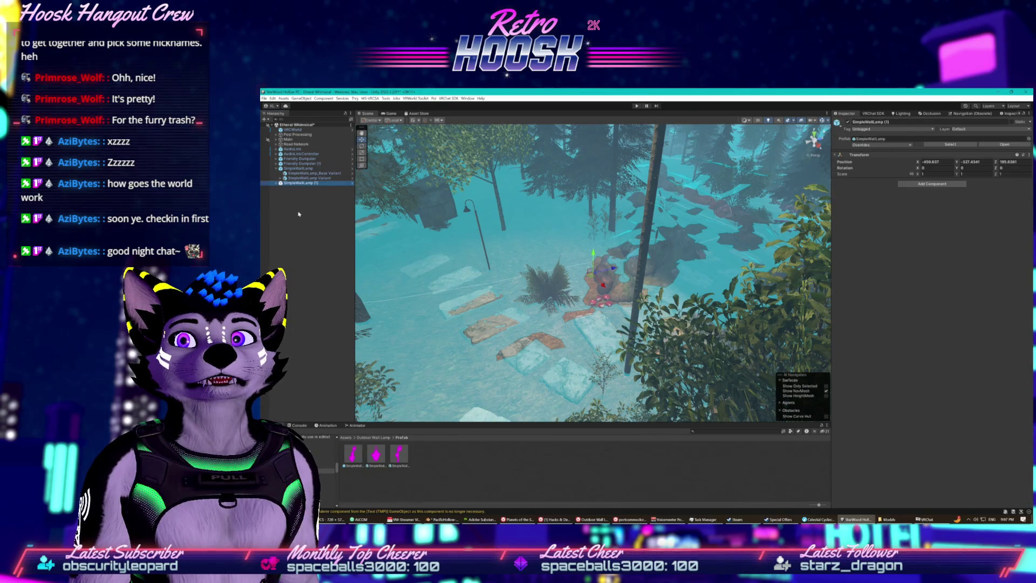
click(353, 183)
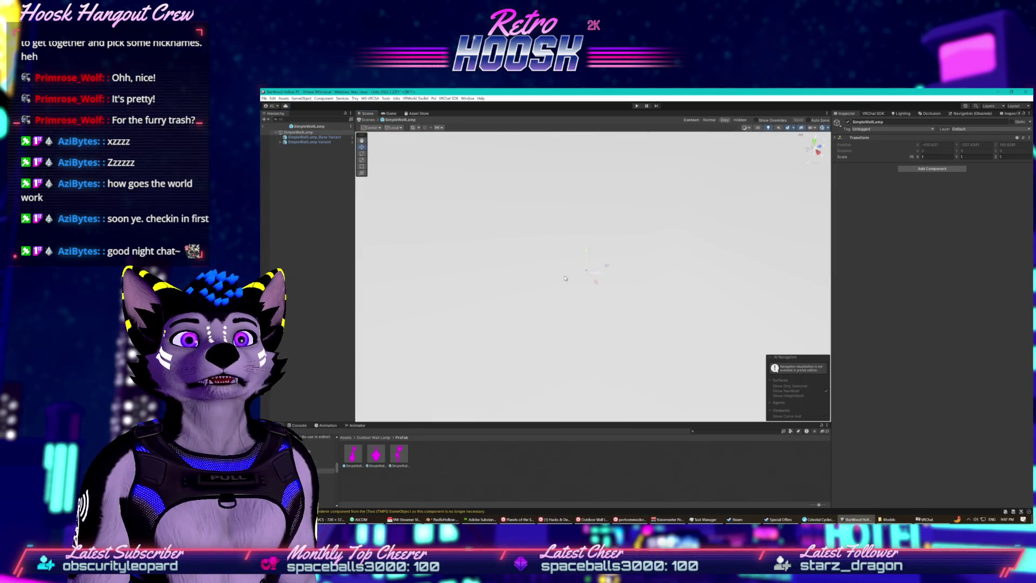
- In Prefab Mode, drag SimpleWallLamp Variant down on Y so it hangs beneath the curled bracket
click(325, 137)
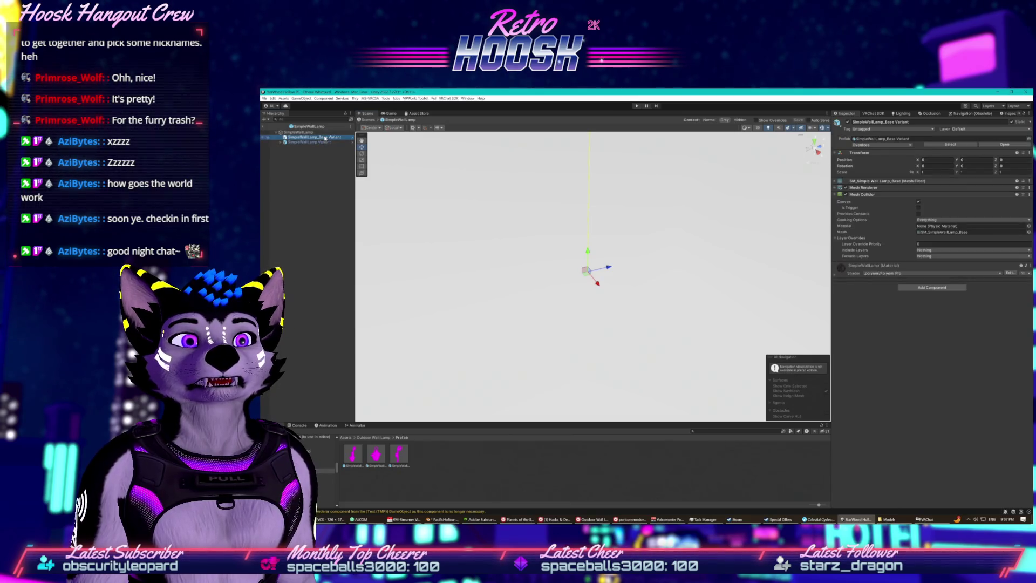
click(319, 140)
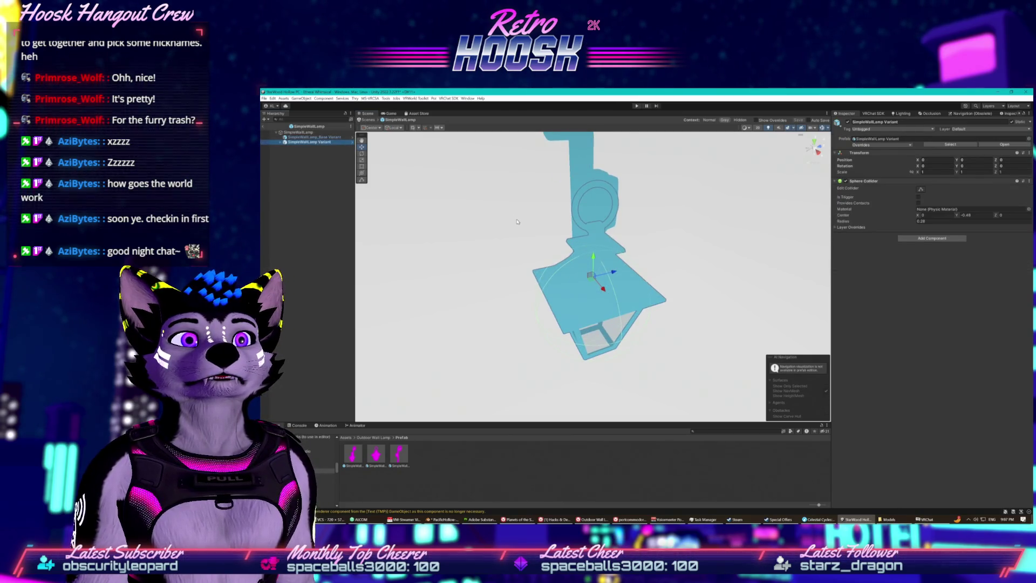
mouse_move(517, 221)
mouse_down()
mouse_move(485, 213)
mouse_move(503, 208)
mouse_move(516, 185)
mouse_move(553, 200)
mouse_move(616, 200)
mouse_move(605, 201)
mouse_move(650, 188)
mouse_move(390, 160)
mouse_up()
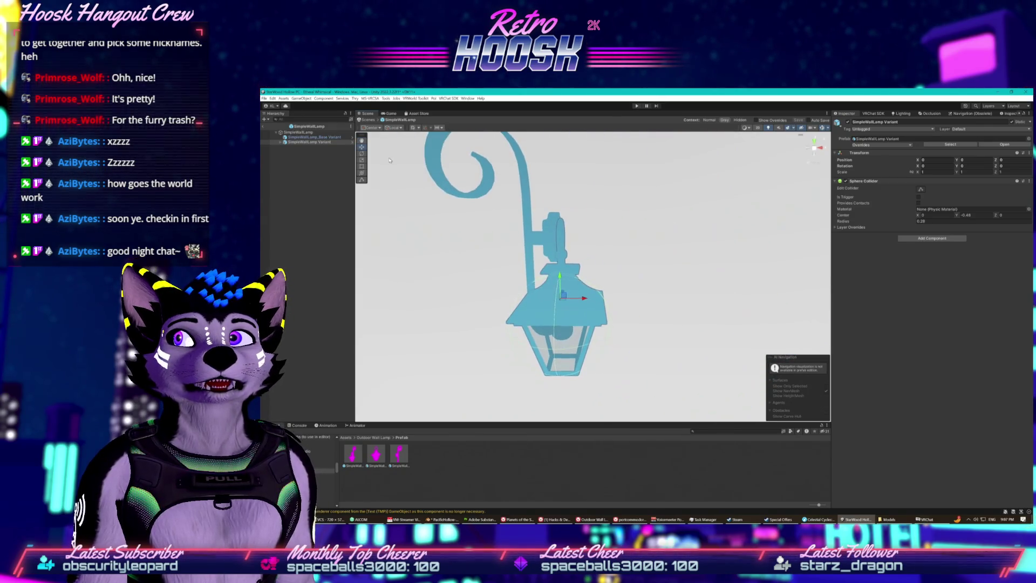
click(324, 143)
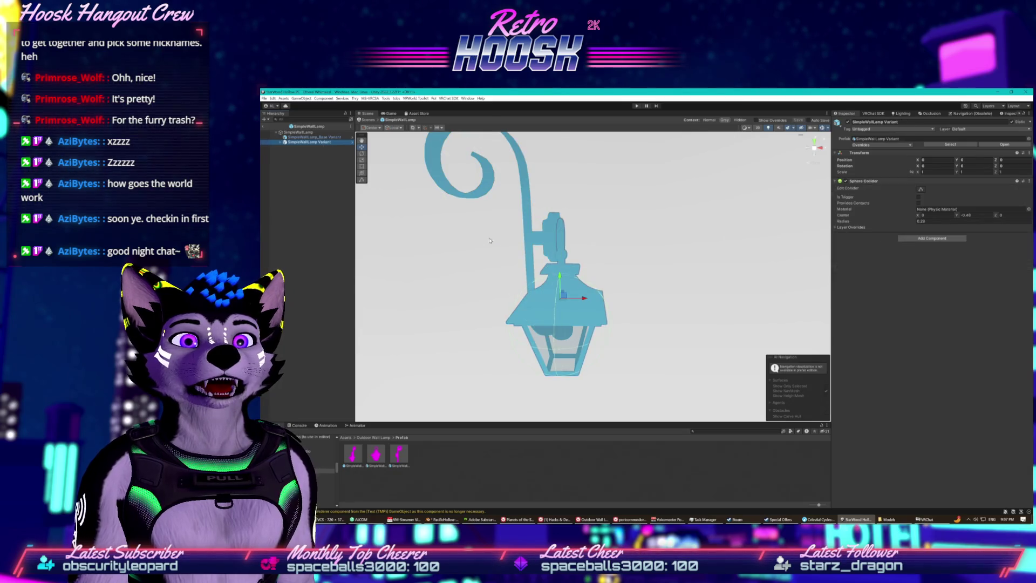
mouse_move(560, 276)
mouse_down()
mouse_move(561, 359)
mouse_move(582, 381)
mouse_move(474, 372)
mouse_up()
key(f)
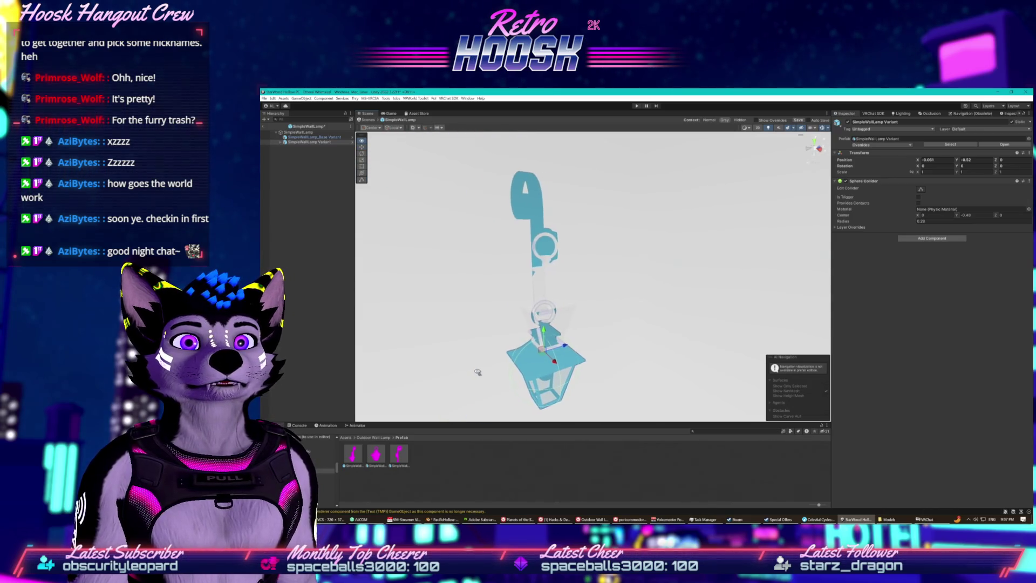
- Expand the lamp variant and inspect its Bulb, Glass and Lamp meshes and the bulb's Poiyomi material
click(292, 142)
key(Right)
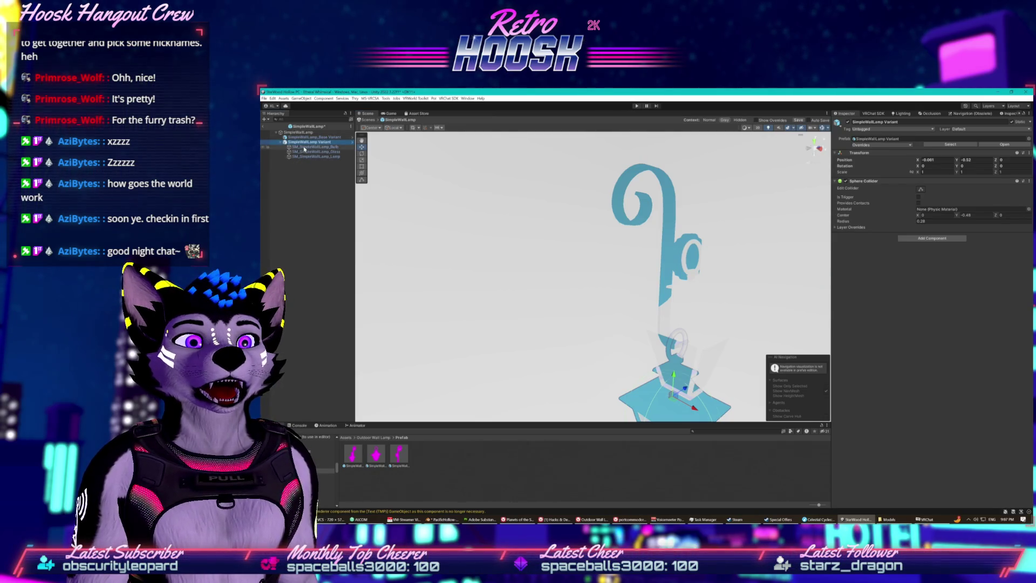
click(305, 147)
click(305, 157)
click(305, 151)
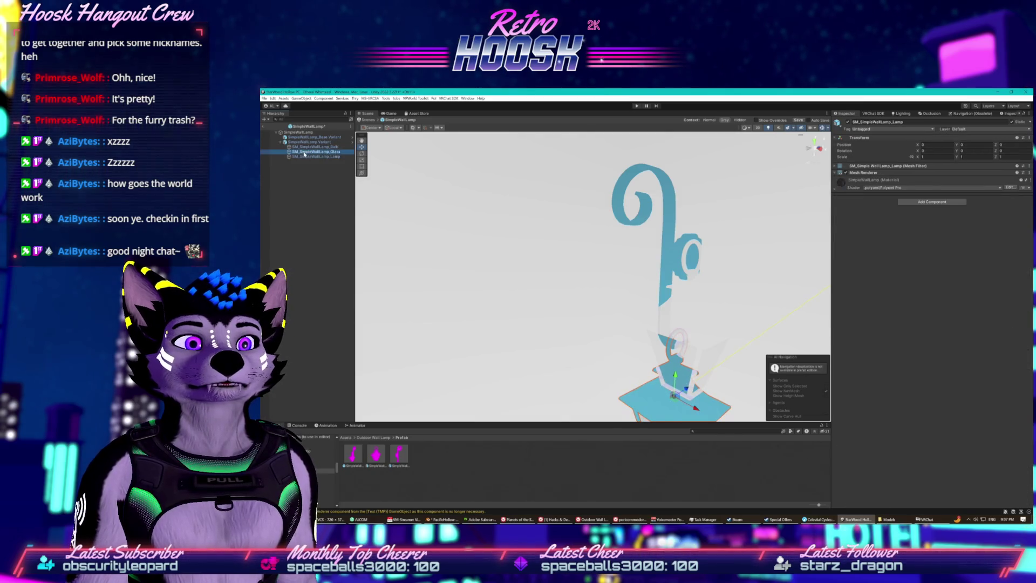
click(305, 147)
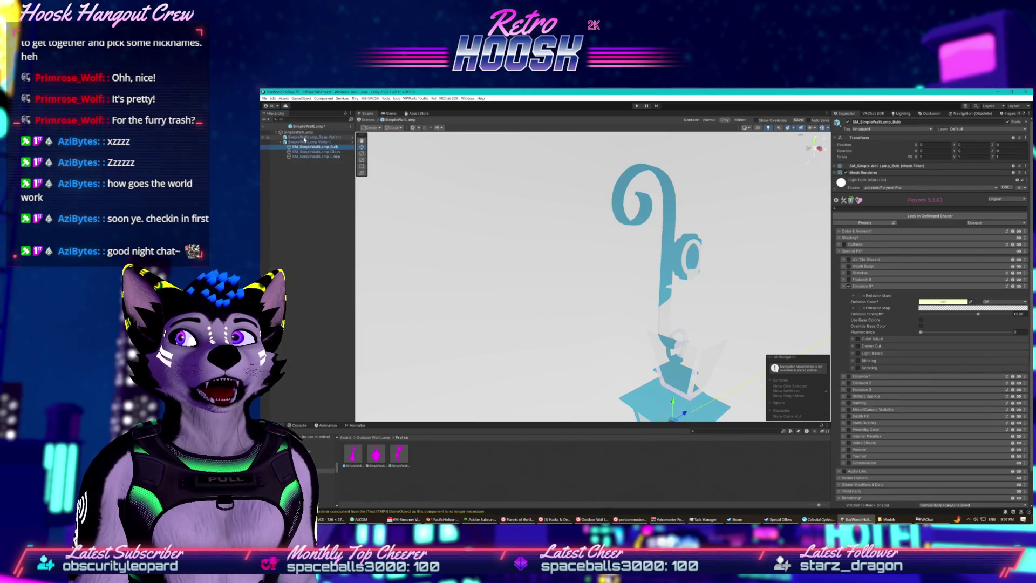
- Undo the accidental upward move of the bracket base, then view the lamp from below
click(304, 138)
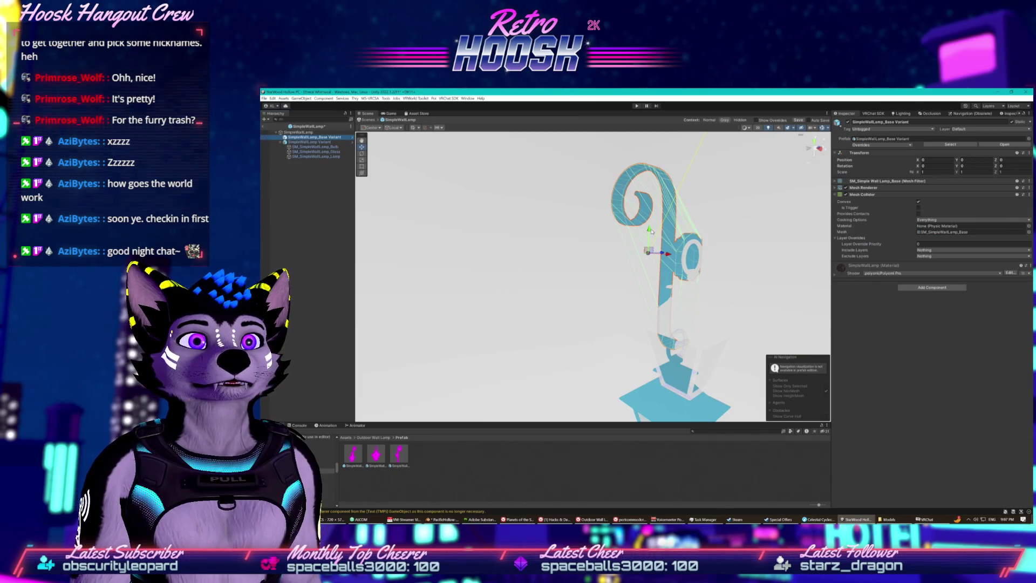
drag(651, 231, 652, 218)
key(ctrl+z)
key(ctrl+z)
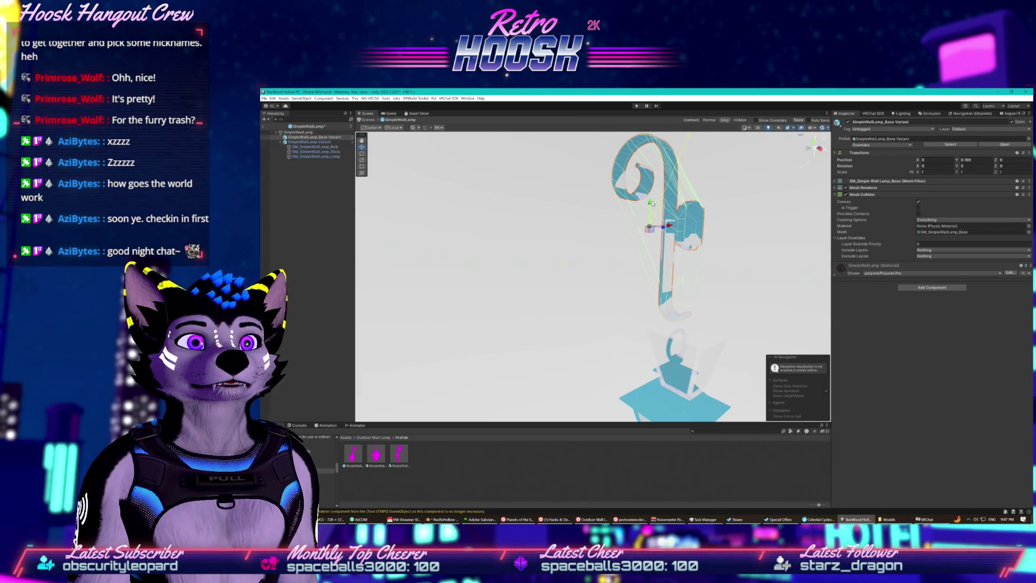
mouse_move(652, 203)
mouse_down()
mouse_move(713, 238)
mouse_move(662, 215)
mouse_up()
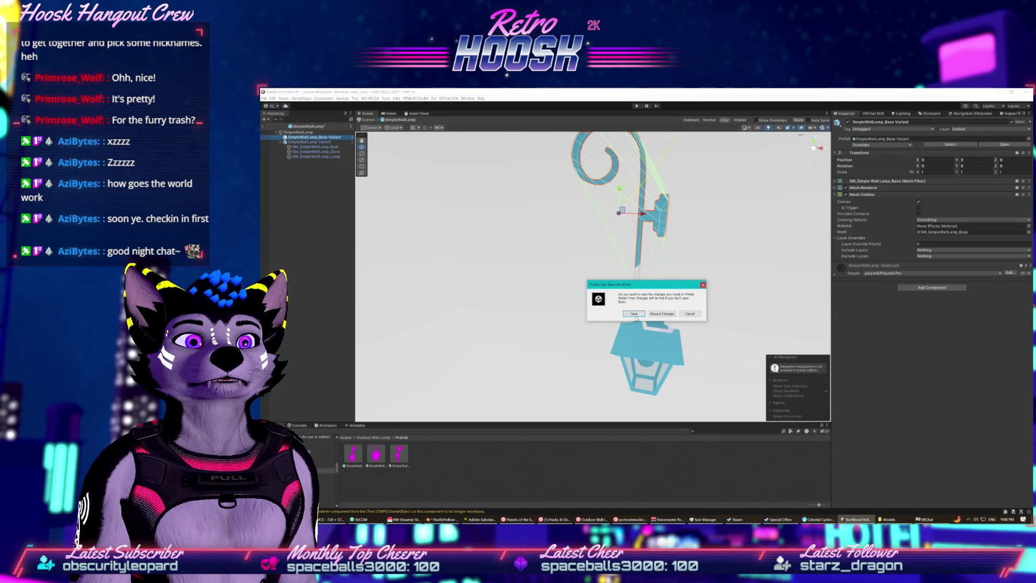
- Drag SimpleWallLamp (1) from the Hierarchy into the Prefab folder as an Original Prefab, then reselect it
mouse_move(604, 281)
mouse_down()
mouse_move(581, 297)
mouse_move(549, 296)
mouse_move(544, 252)
mouse_up()
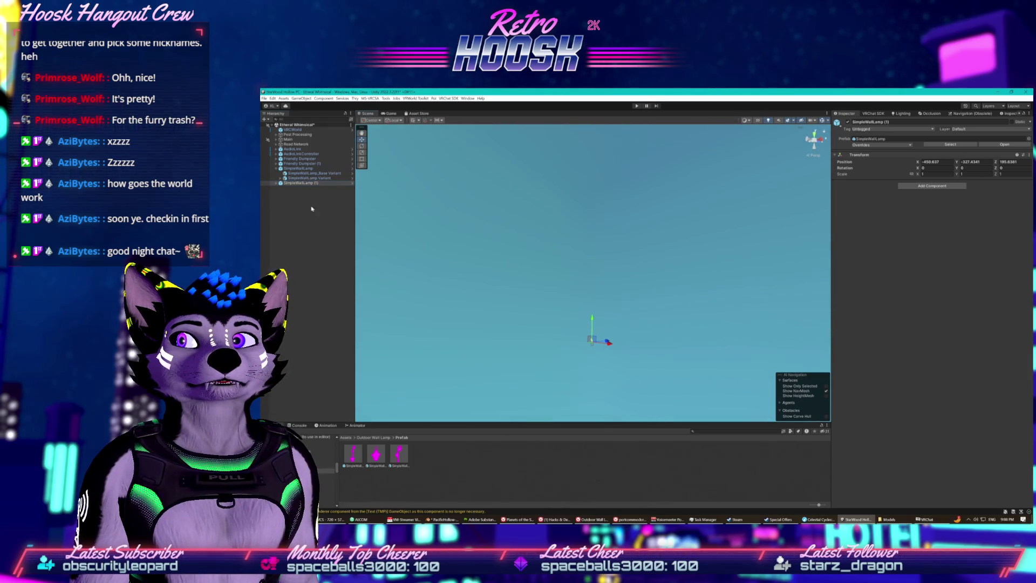
drag(438, 464, 440, 462)
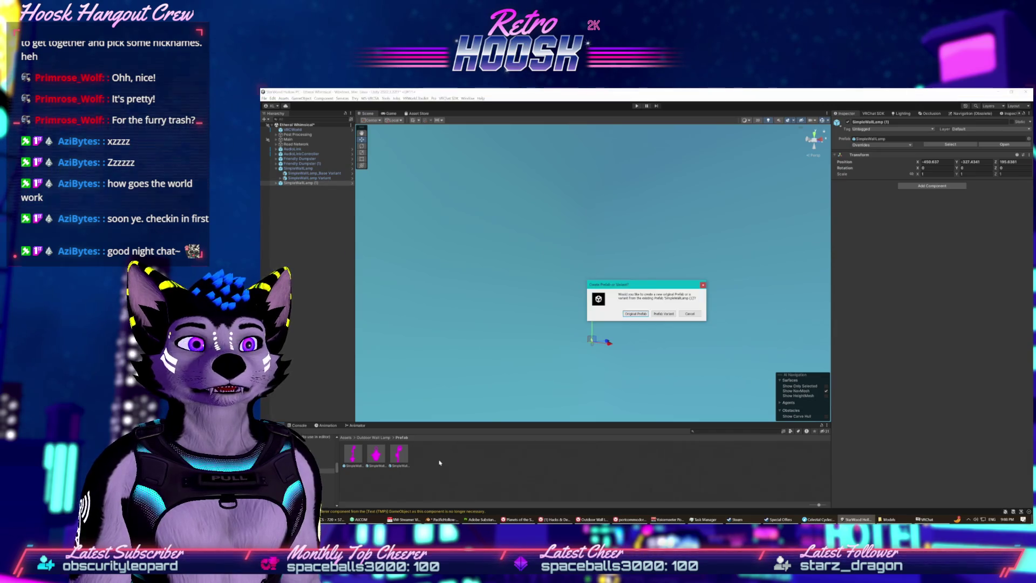
click(640, 314)
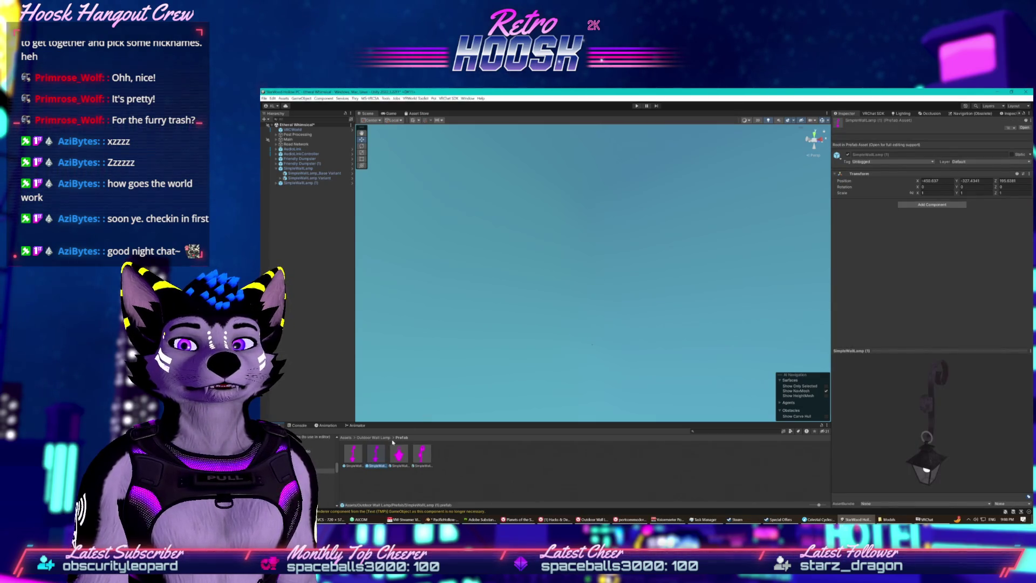
drag(918, 472, 855, 461)
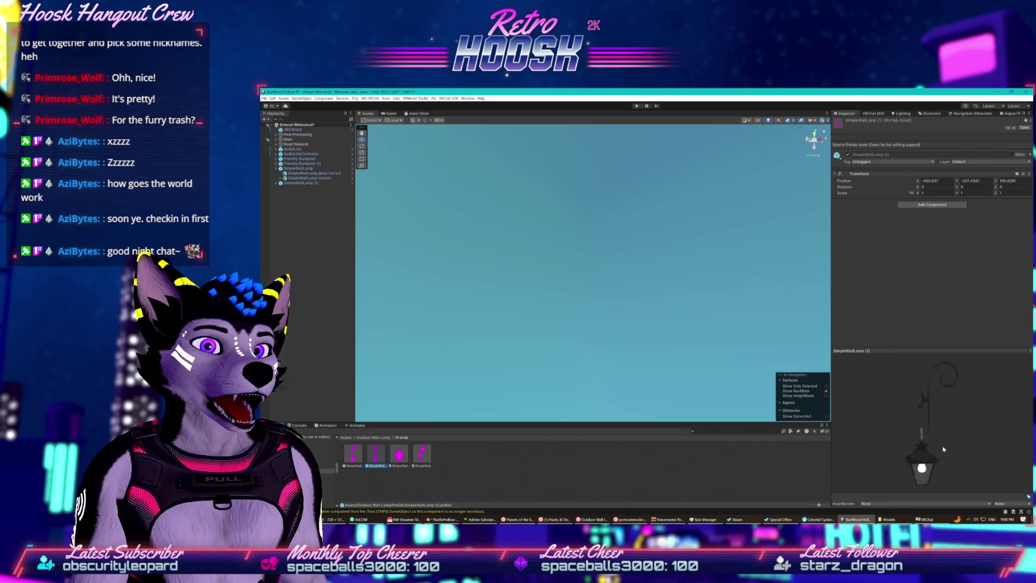
click(350, 184)
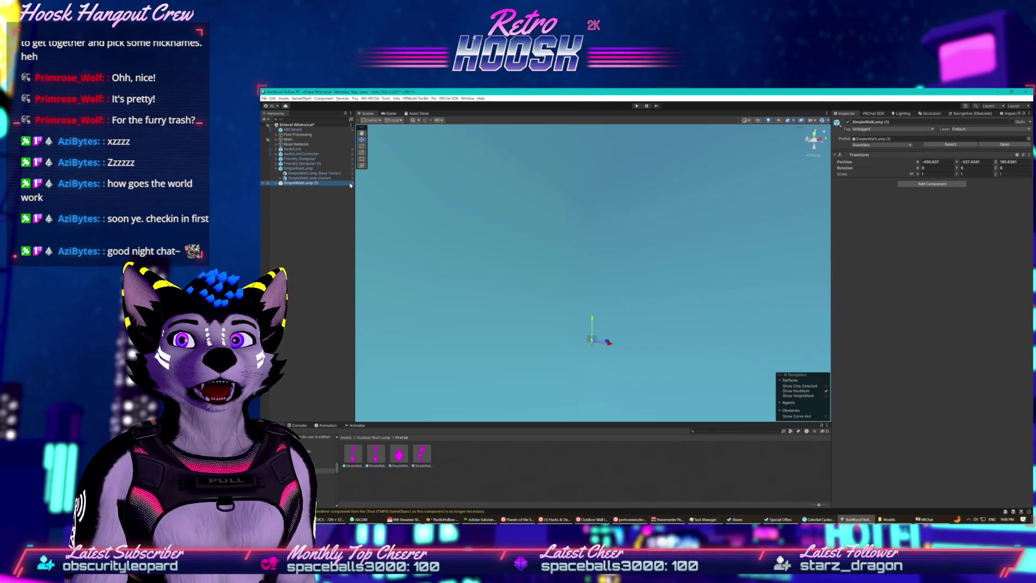
- In SimpleWallLamp (1)'s Prefab Mode, drag SimpleWallLamp Variant a little further down on Y
key(f)
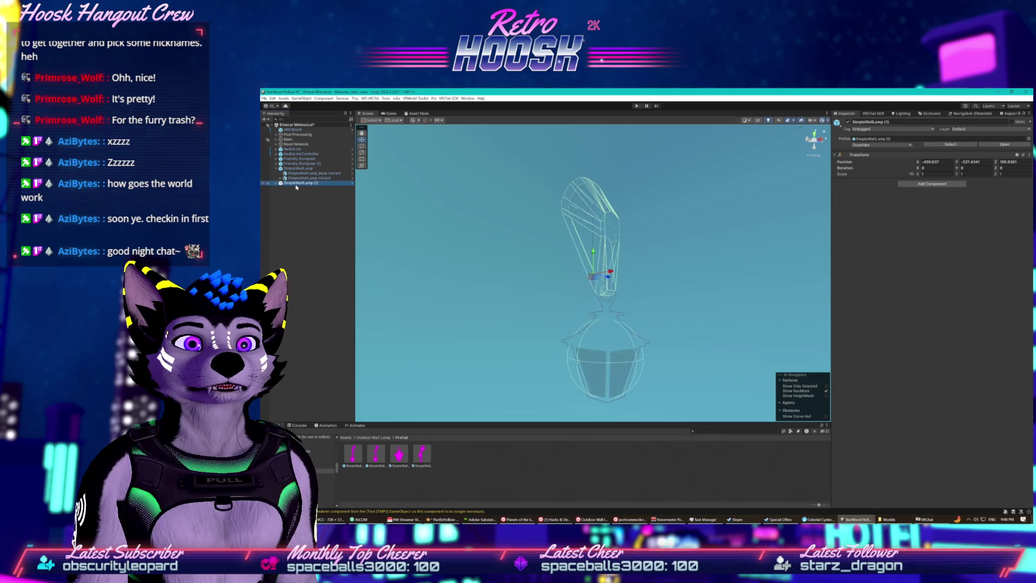
click(350, 184)
scroll(489, 264, up, 5)
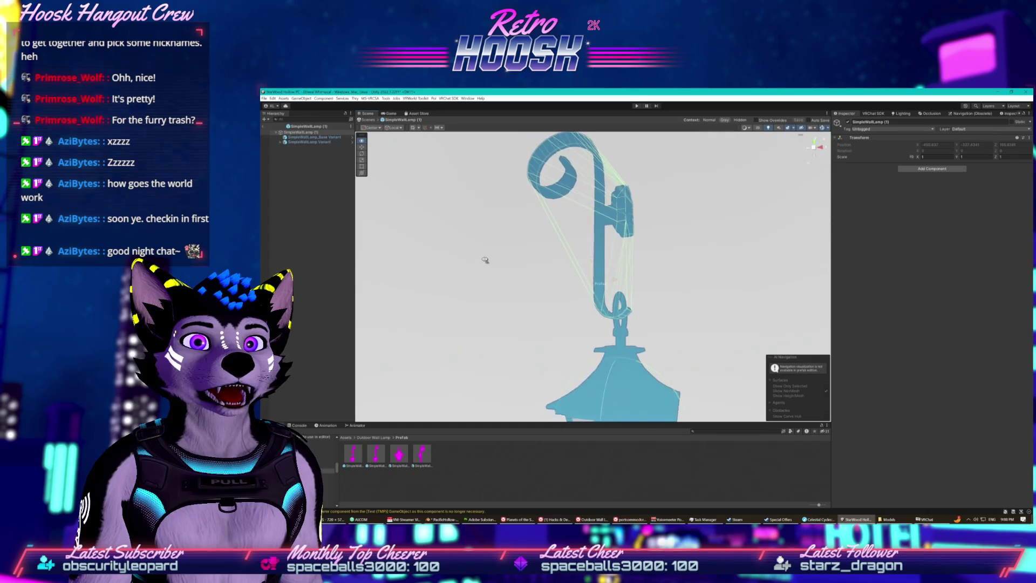
drag(485, 260, 474, 254)
click(302, 137)
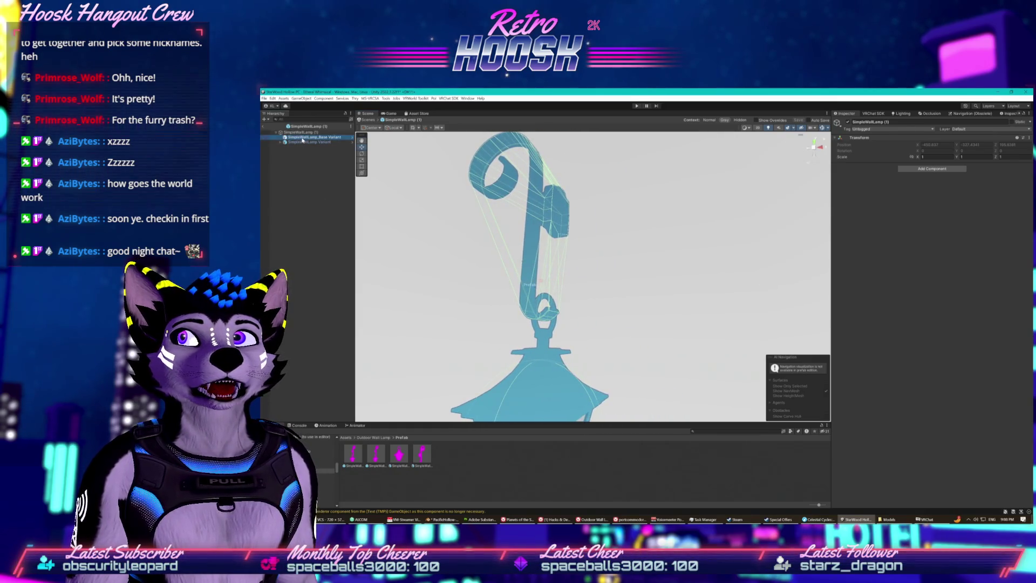
click(309, 142)
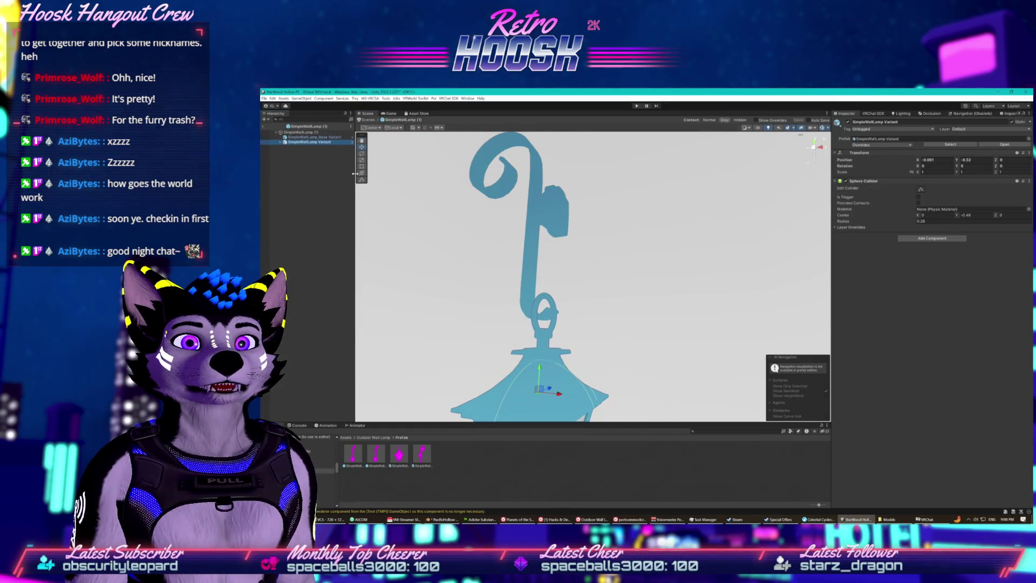
mouse_move(540, 370)
mouse_down()
mouse_move(542, 384)
mouse_move(632, 414)
mouse_move(585, 357)
mouse_move(655, 397)
mouse_move(539, 401)
mouse_up()
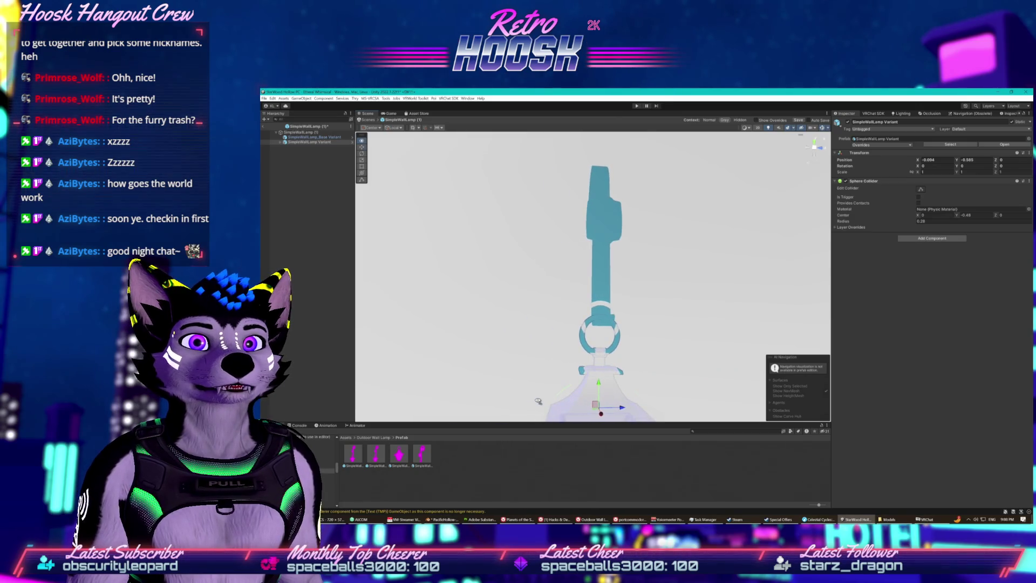
- Check the lamp's fit, then exit Prefab Mode and save the prefab changes
drag(621, 410, 578, 396)
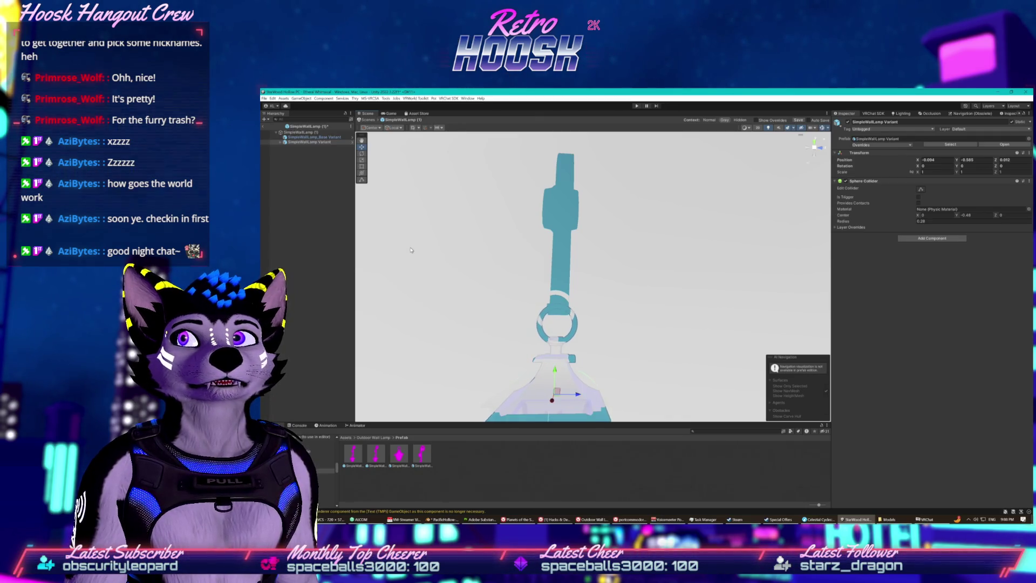
click(263, 124)
click(632, 316)
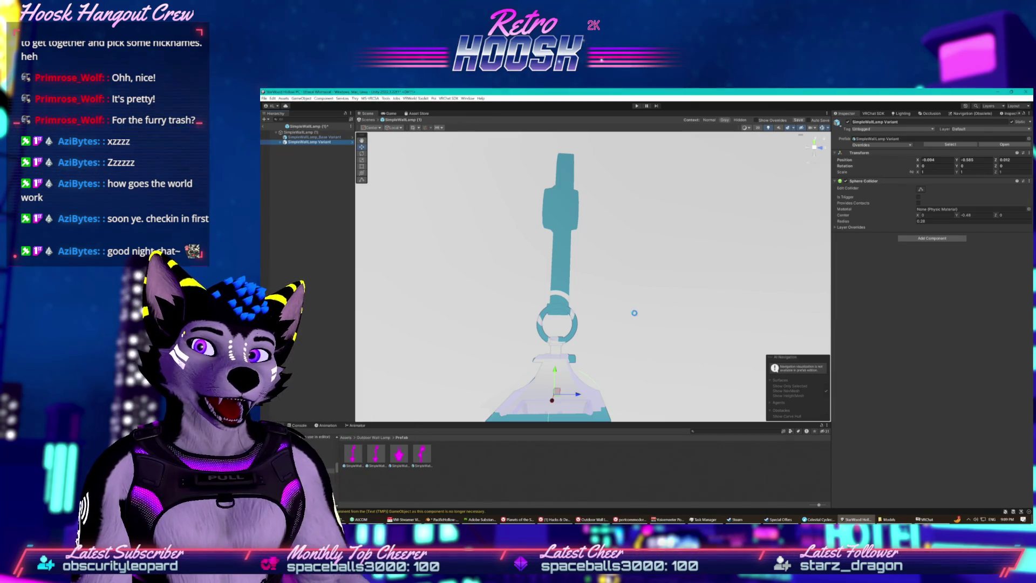
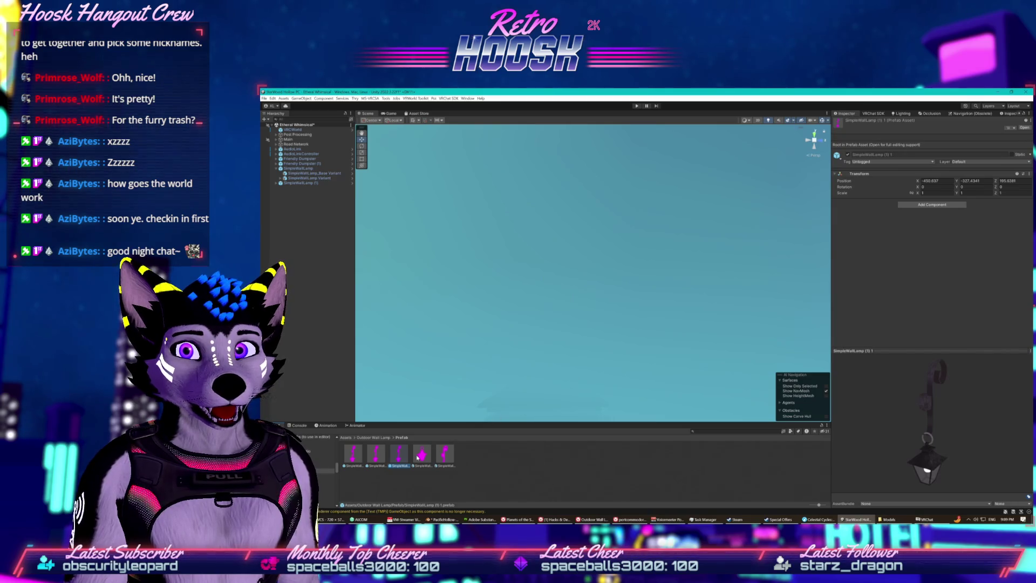
- Delete the wall lamp copies SimpleWallLamp (1) and SimpleWallLamp from the Hierarchy
mouse_move(928, 418)
mouse_down()
mouse_move(906, 406)
mouse_move(970, 403)
mouse_up()
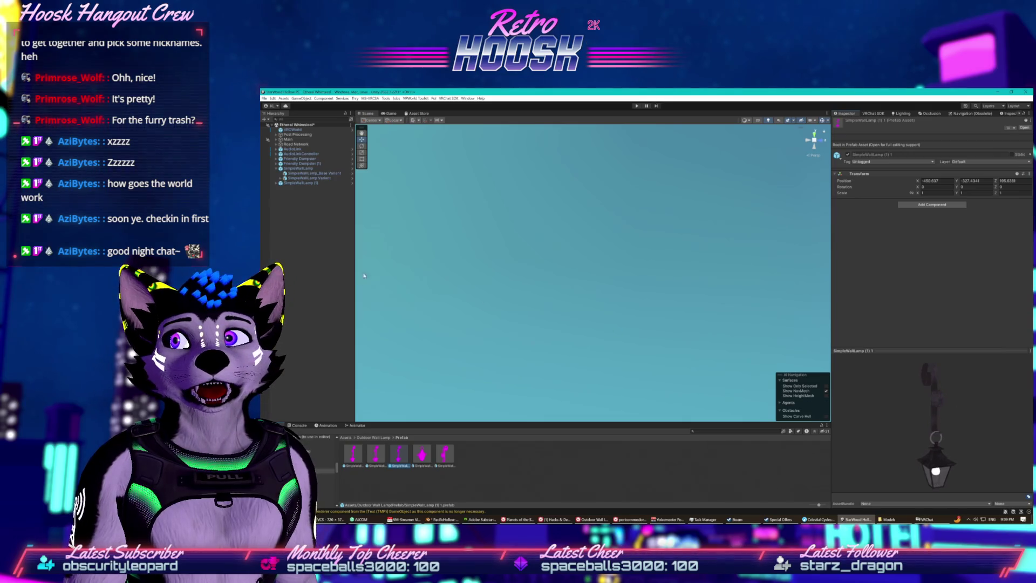
right_click(299, 184)
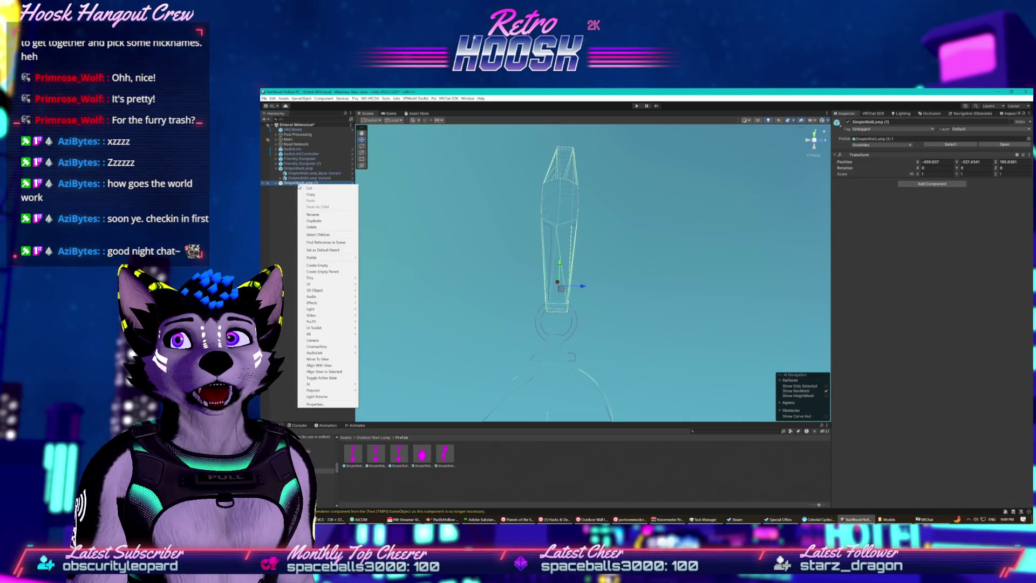
click(316, 227)
click(298, 168)
right_click(298, 168)
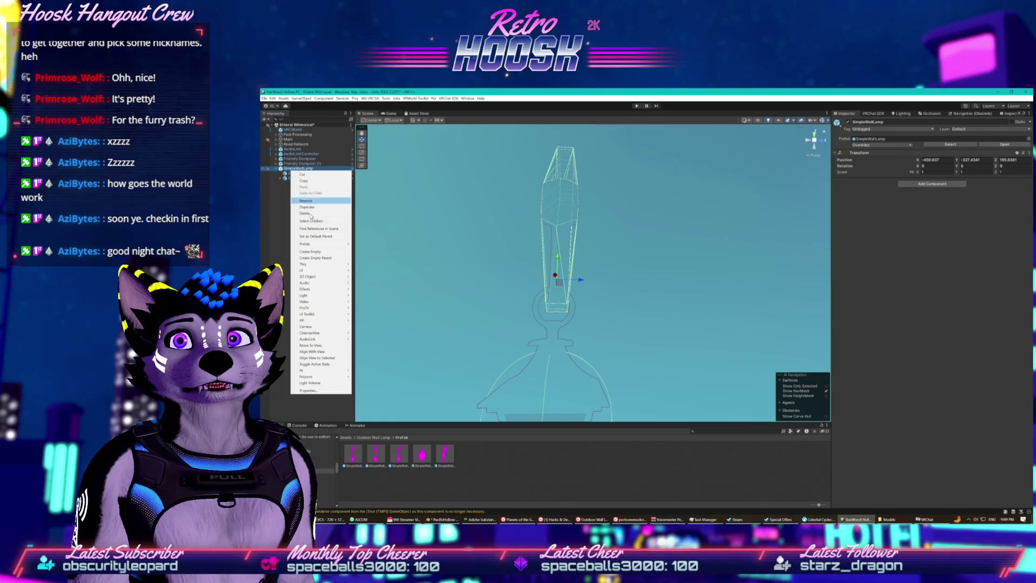
click(306, 214)
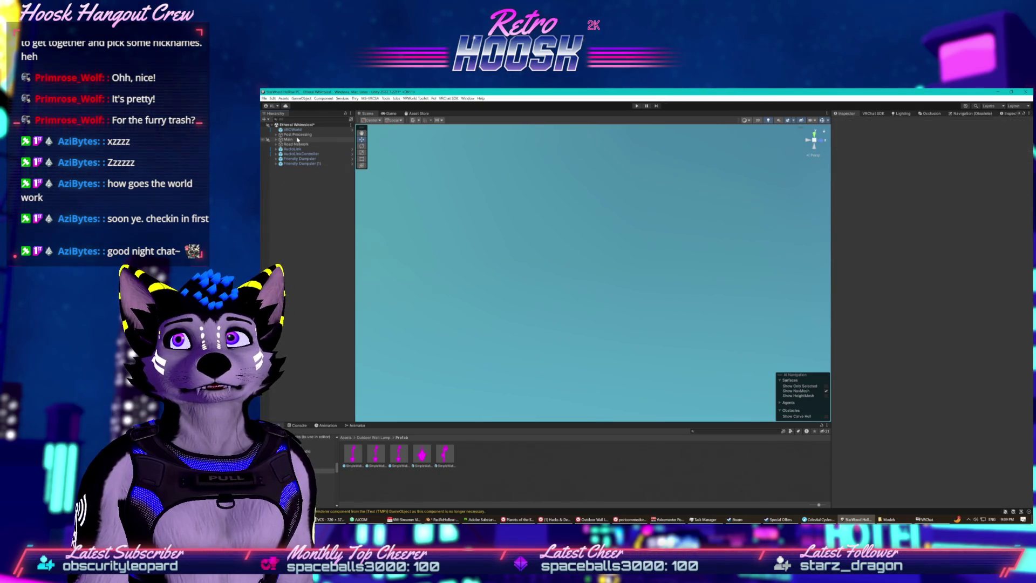
- Fly the Scene view from the Main object and dumpster through the forest to the gazebo
double_click(298, 140)
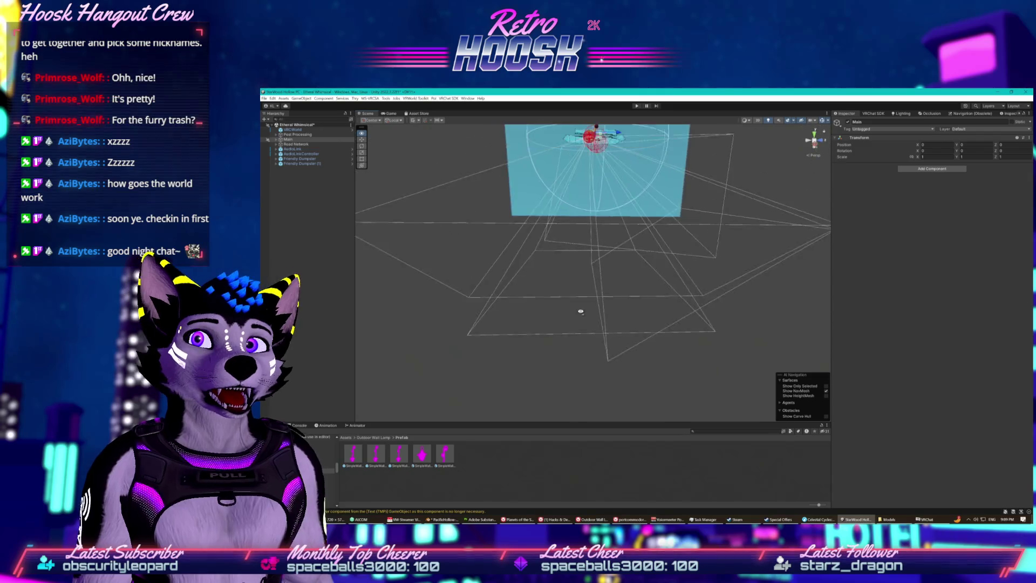
drag(581, 312, 572, 261)
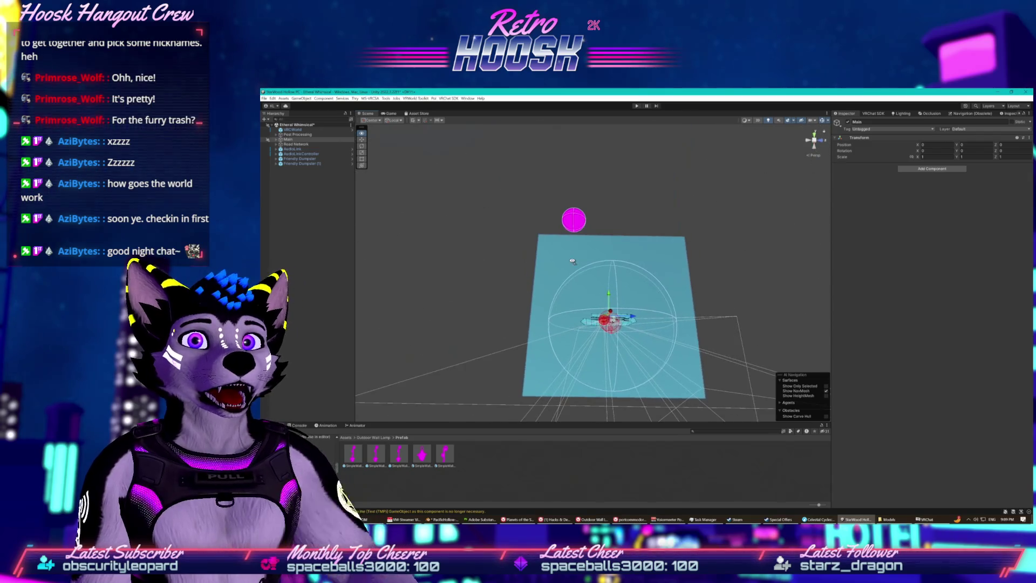
double_click(293, 159)
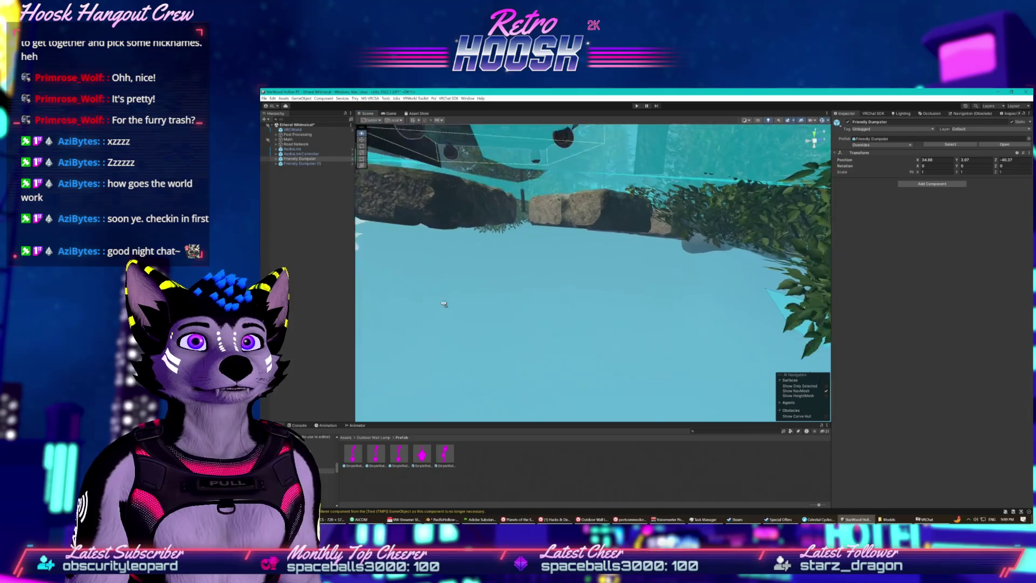
mouse_move(444, 311)
mouse_down()
mouse_move(420, 248)
mouse_move(652, 384)
mouse_up()
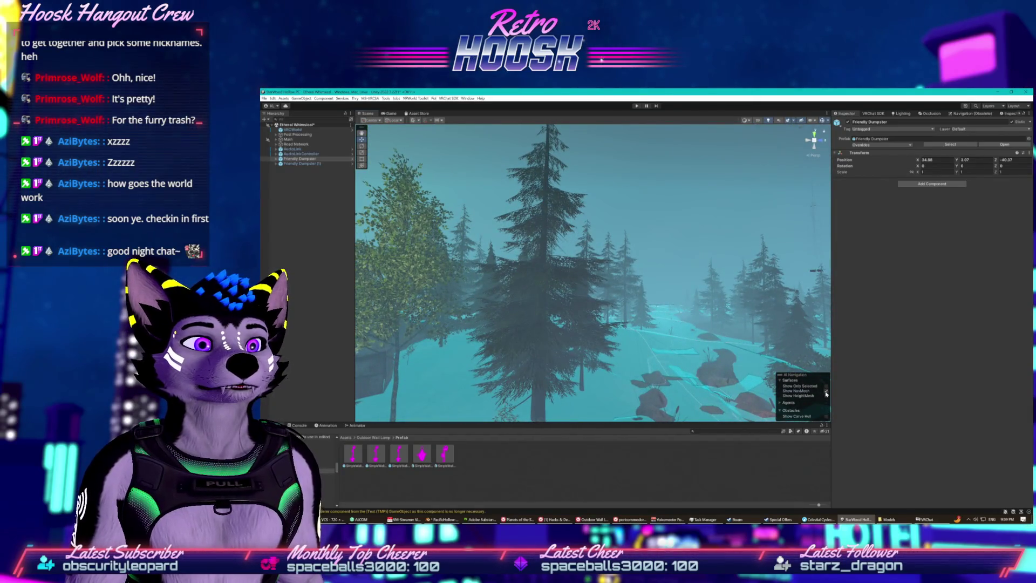
mouse_move(826, 394)
mouse_down()
mouse_move(644, 339)
mouse_move(588, 357)
mouse_up()
click(411, 456)
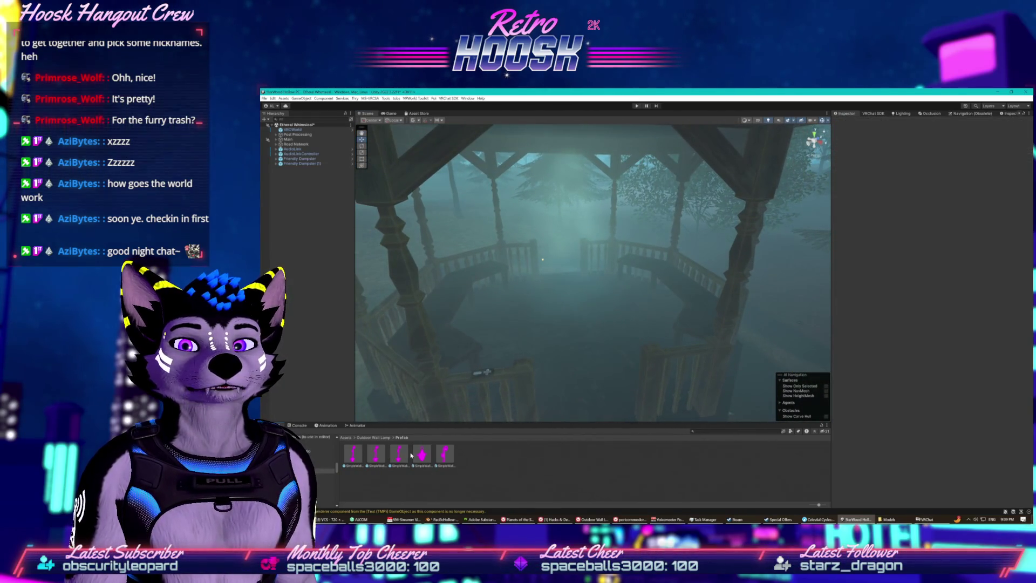
click(442, 462)
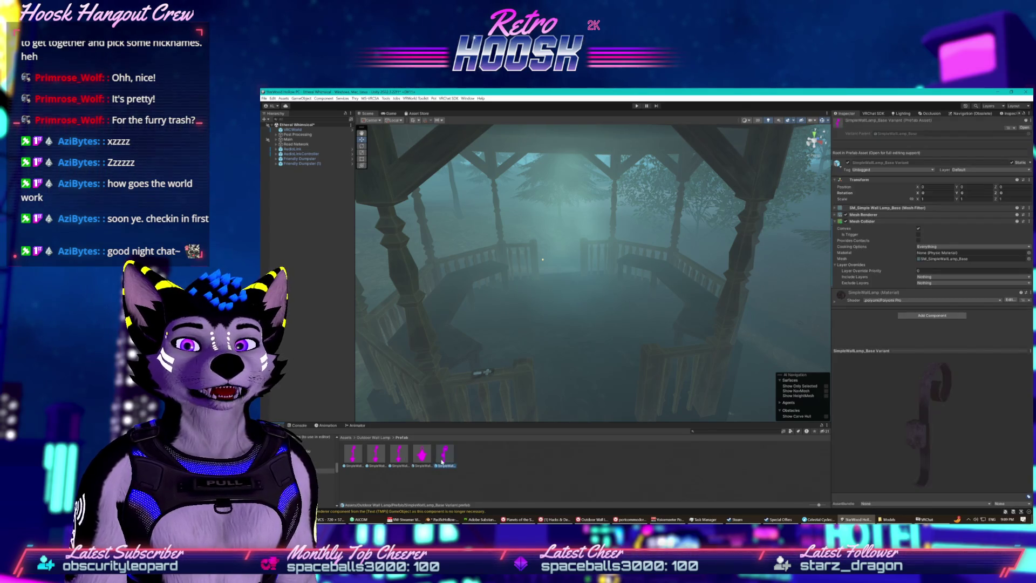
click(405, 462)
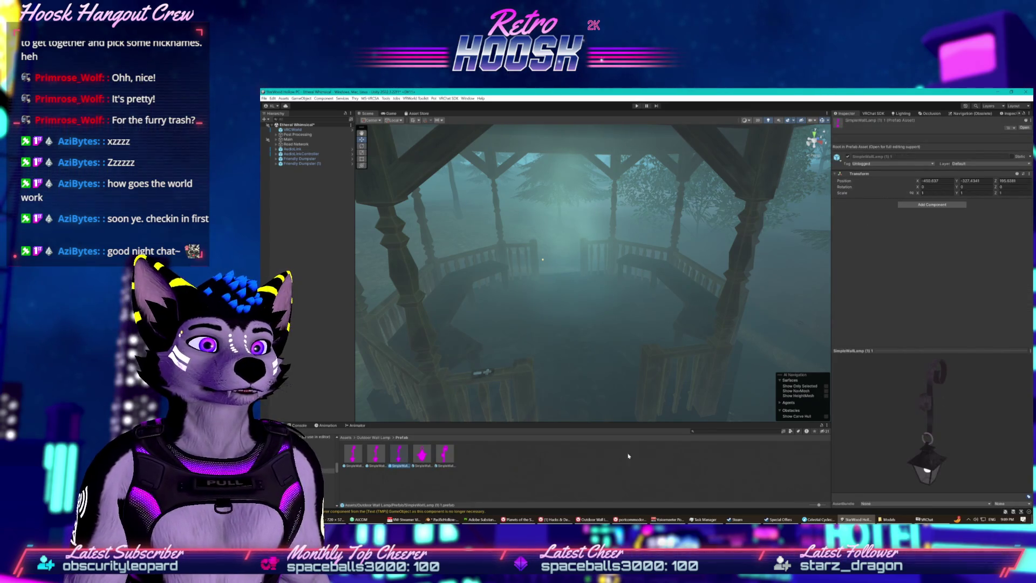
drag(908, 400, 838, 402)
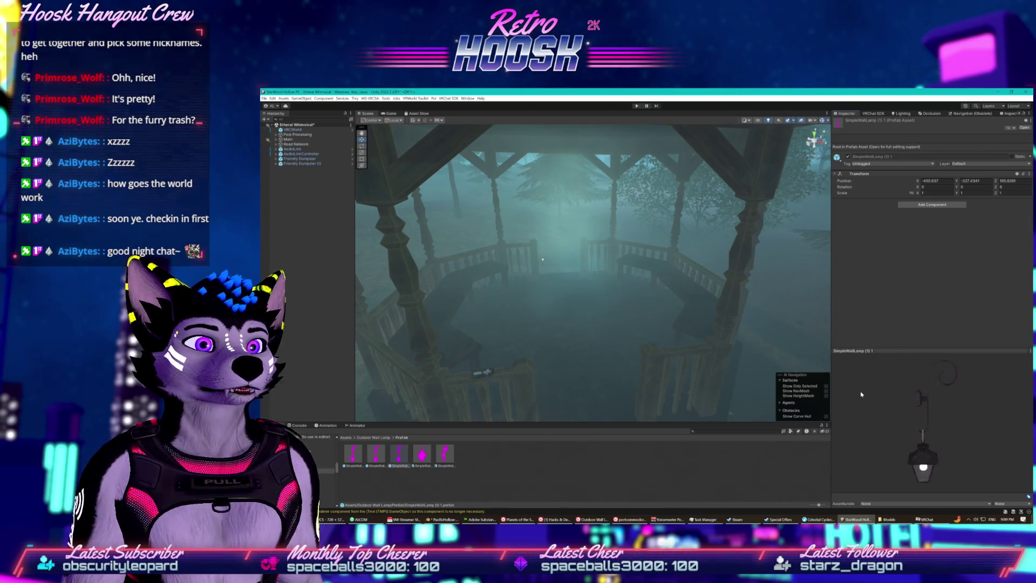
mouse_move(861, 393)
mouse_down()
mouse_move(885, 382)
mouse_move(845, 377)
mouse_up()
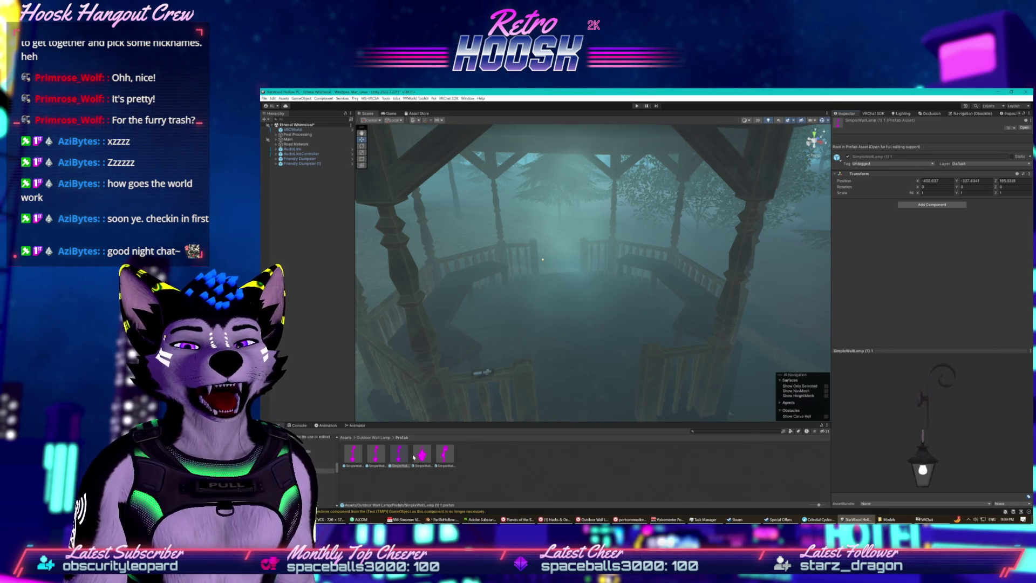
click(352, 456)
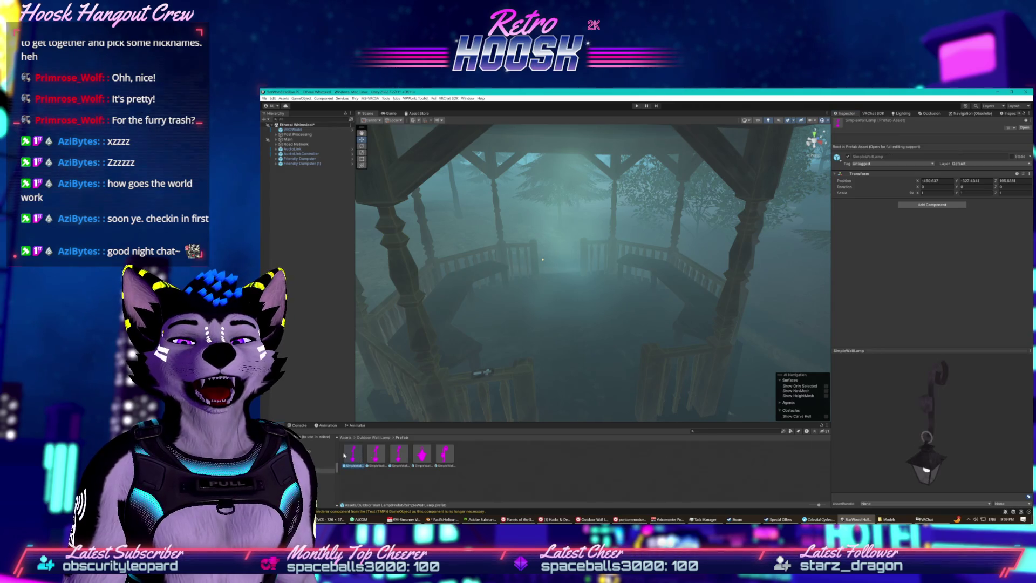
click(393, 456)
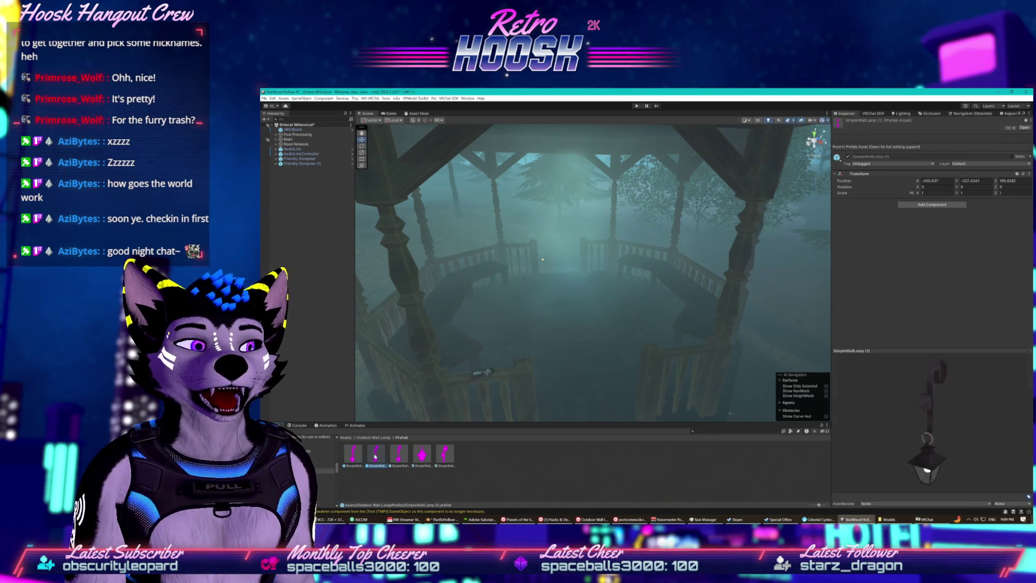
click(422, 455)
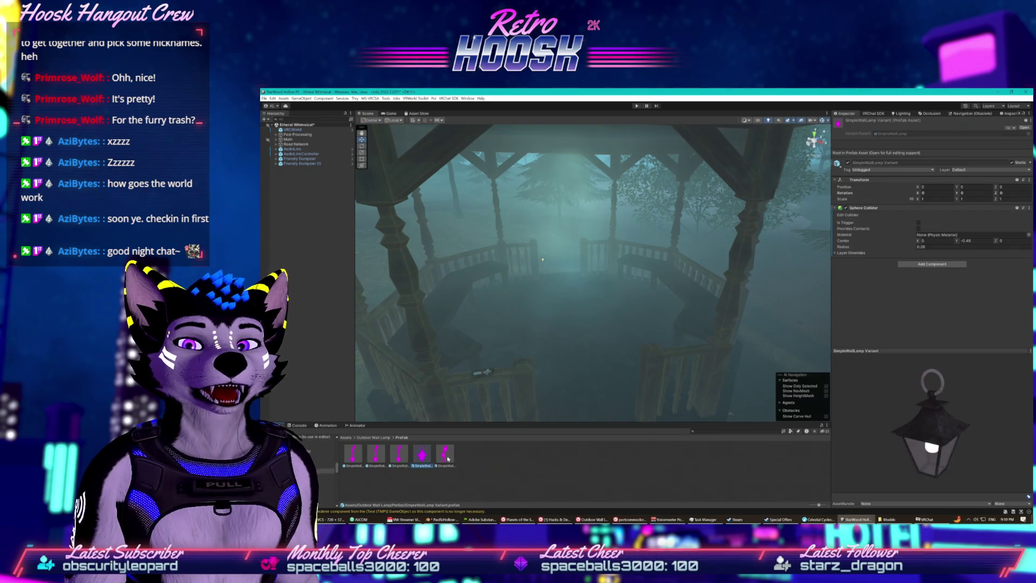
drag(311, 303, 310, 268)
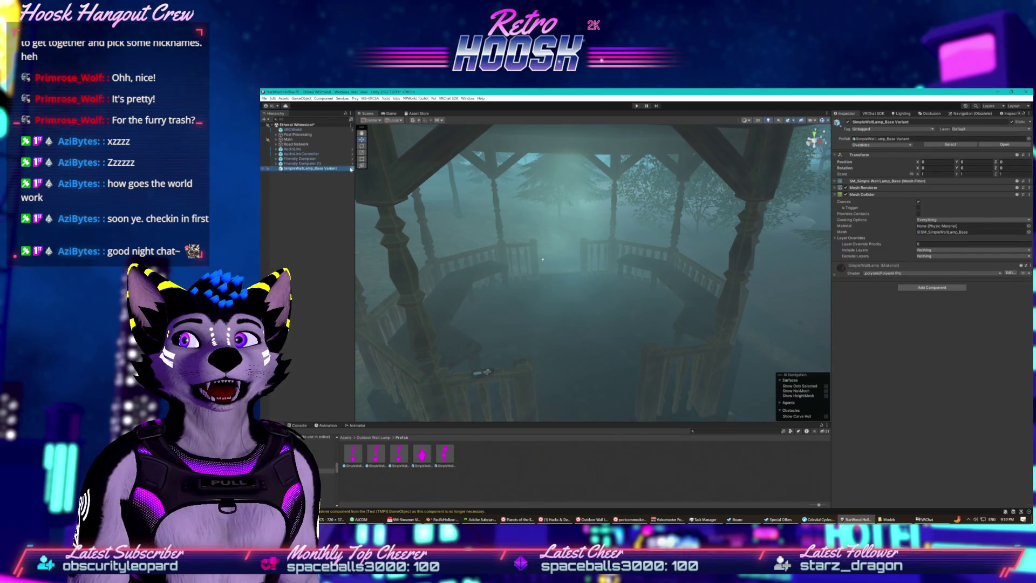
click(350, 168)
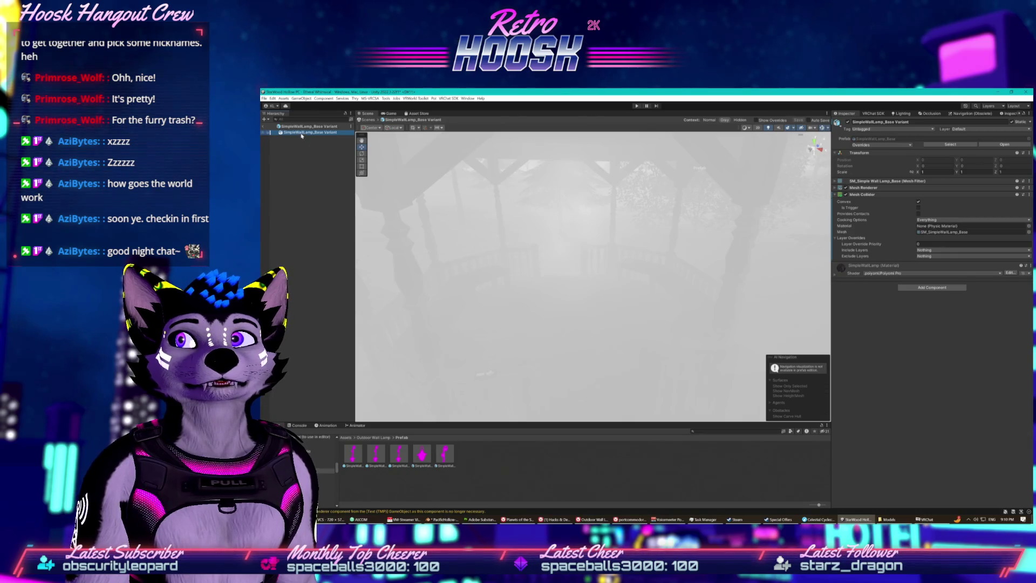
double_click(302, 133)
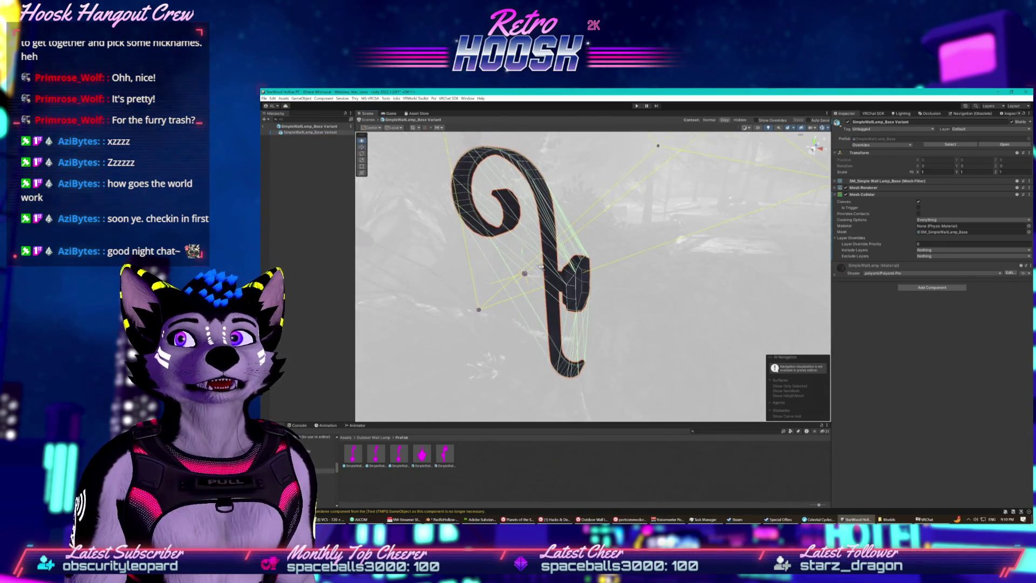
click(261, 126)
right_click(313, 169)
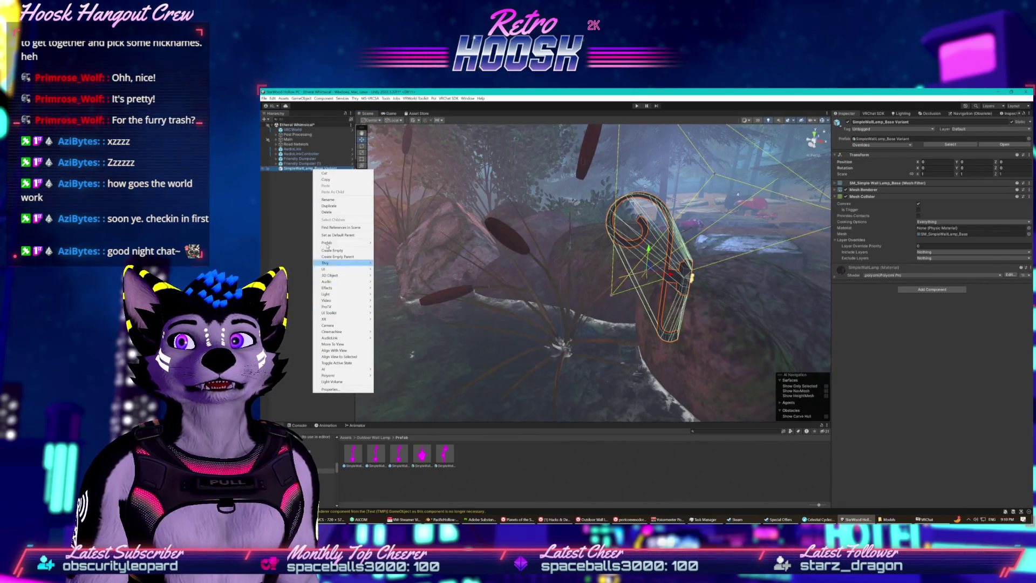
click(337, 213)
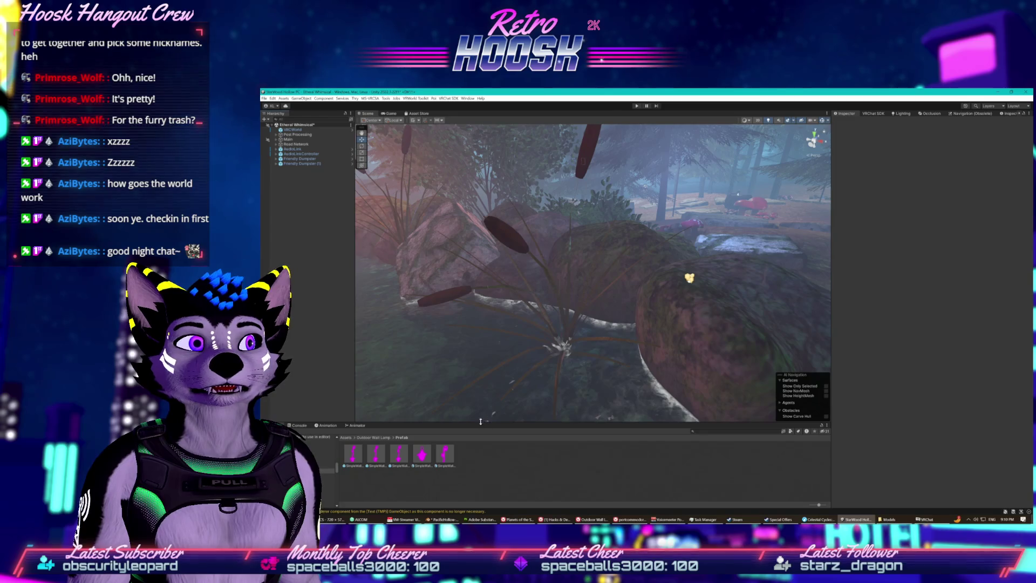
drag(597, 346, 549, 305)
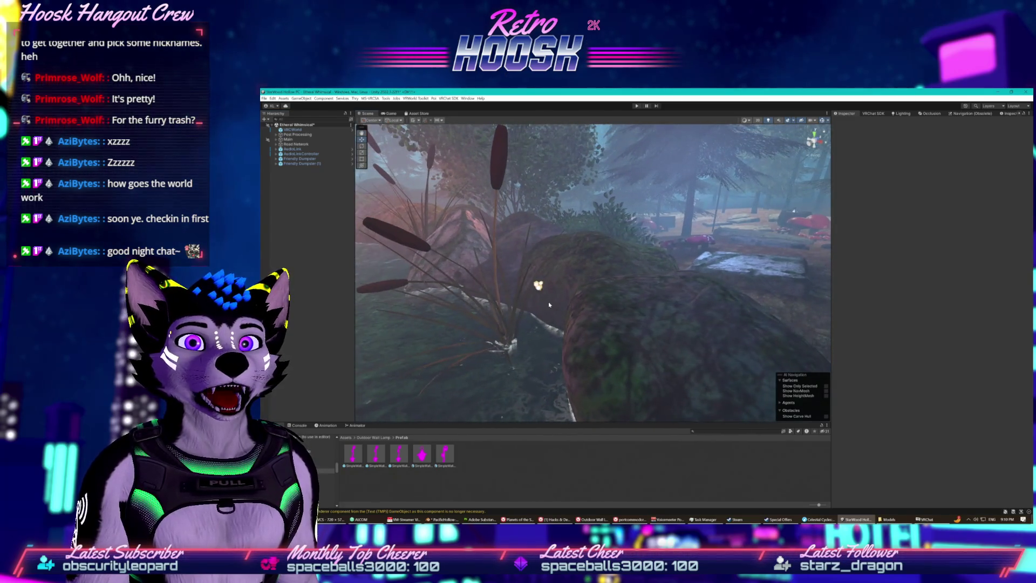
click(538, 286)
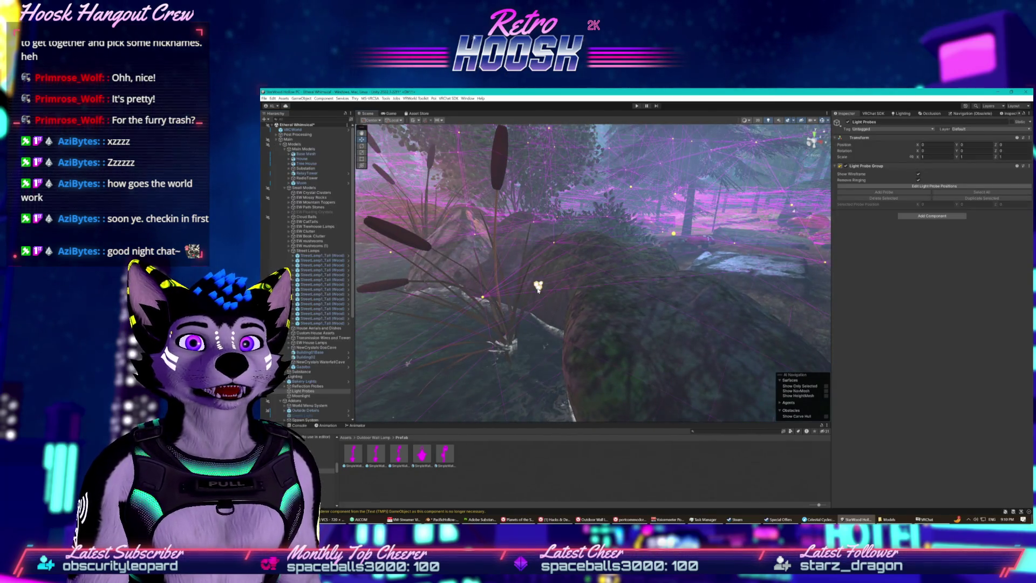
click(278, 140)
click(354, 453)
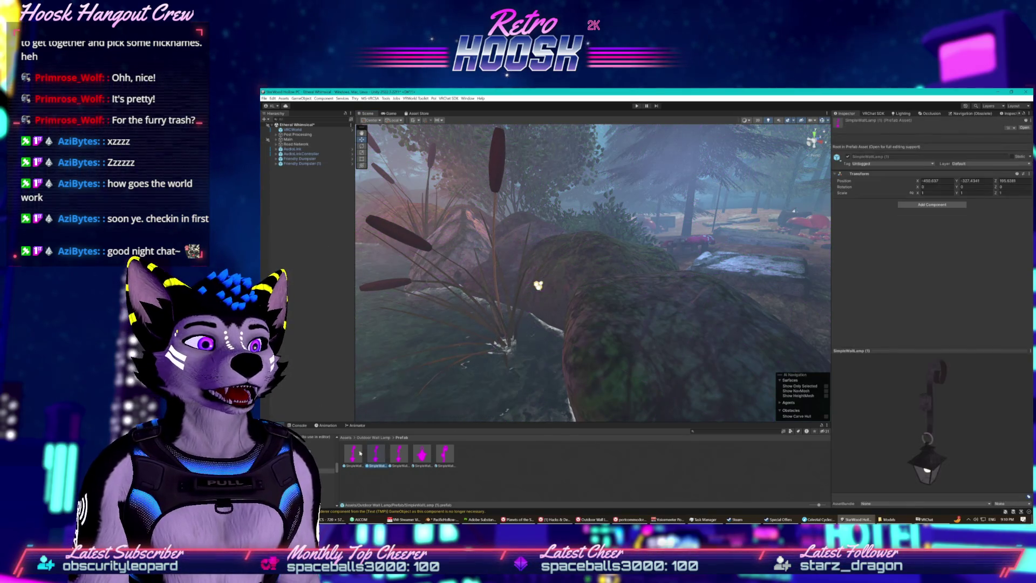
click(429, 455)
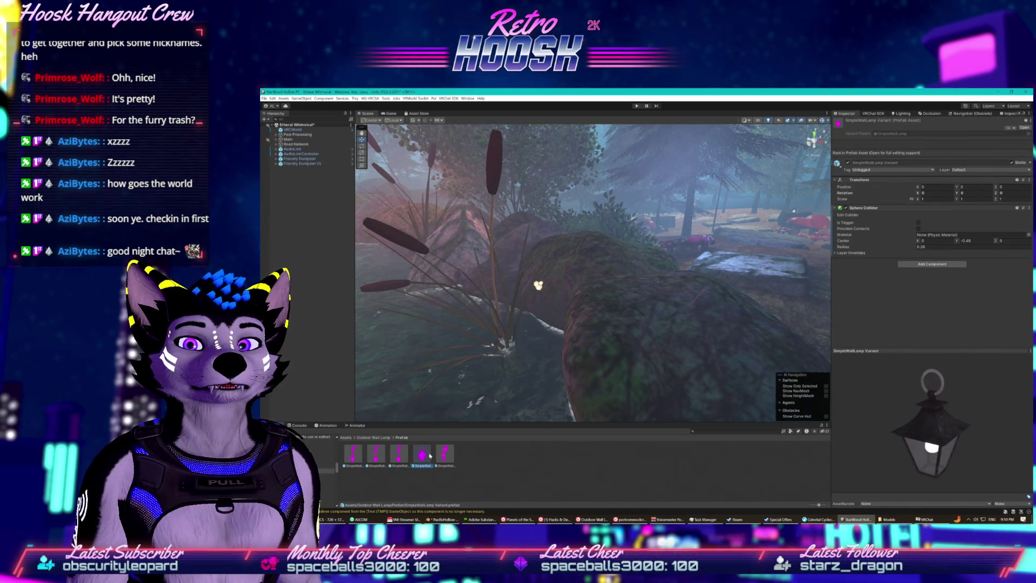
click(400, 454)
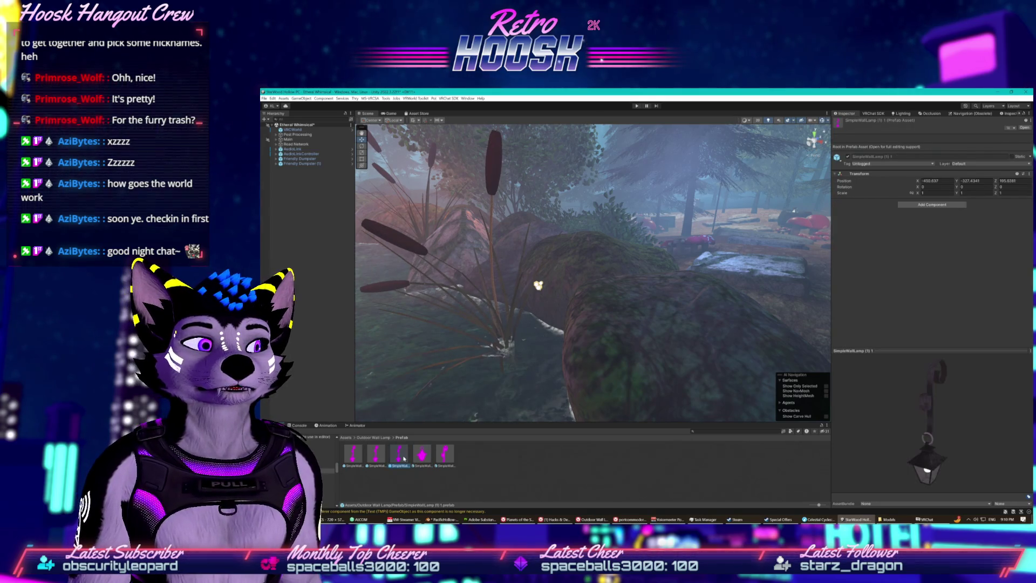
mouse_move(403, 459)
mouse_down()
mouse_move(377, 270)
mouse_move(332, 251)
mouse_up()
click(352, 167)
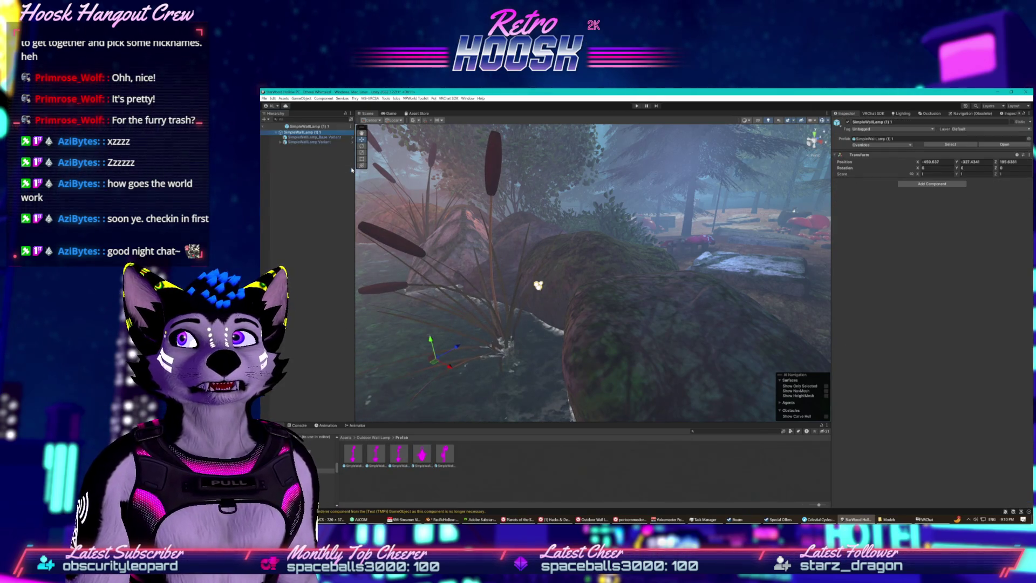
click(312, 142)
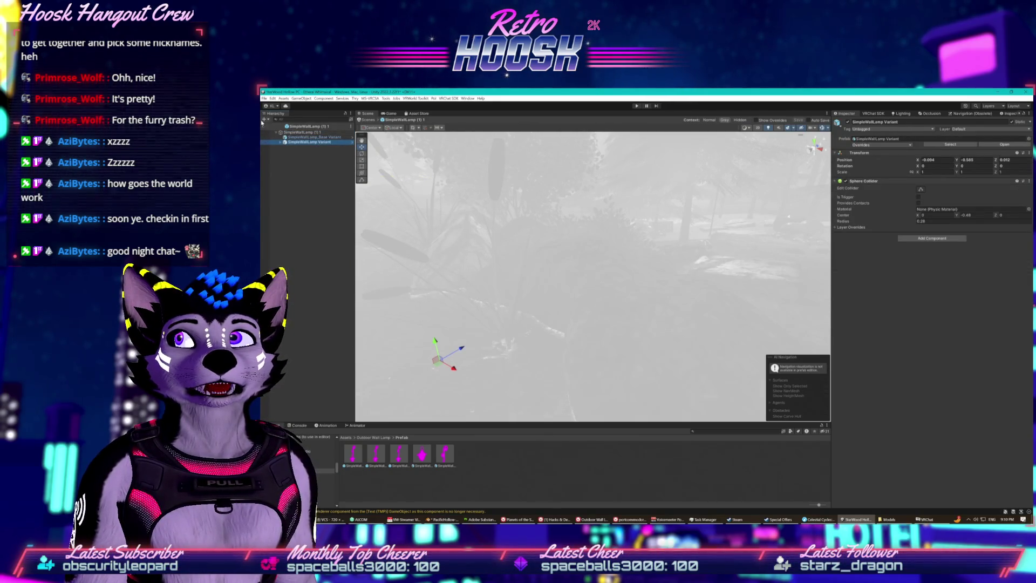
click(278, 132)
right_click(312, 171)
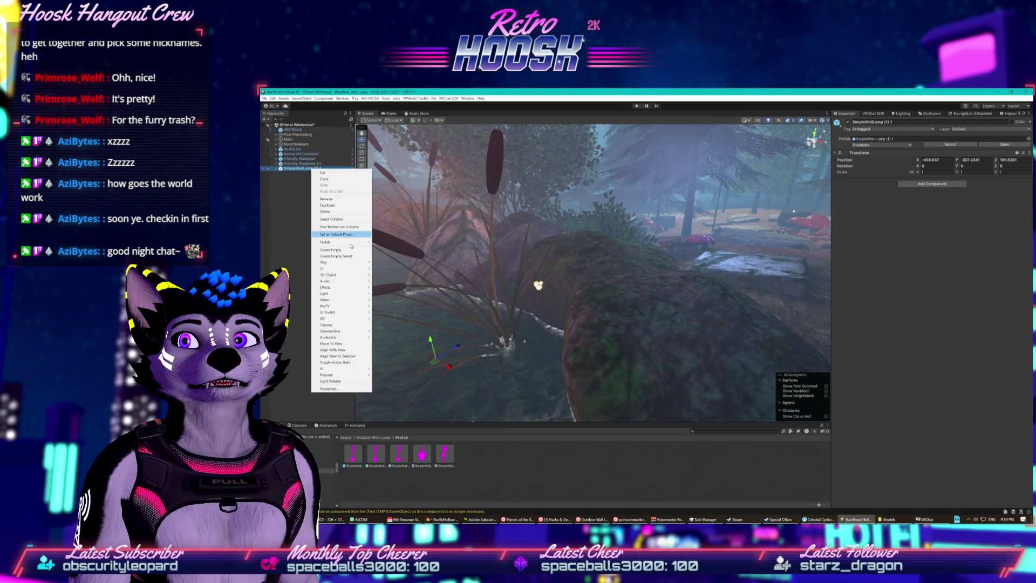
click(340, 212)
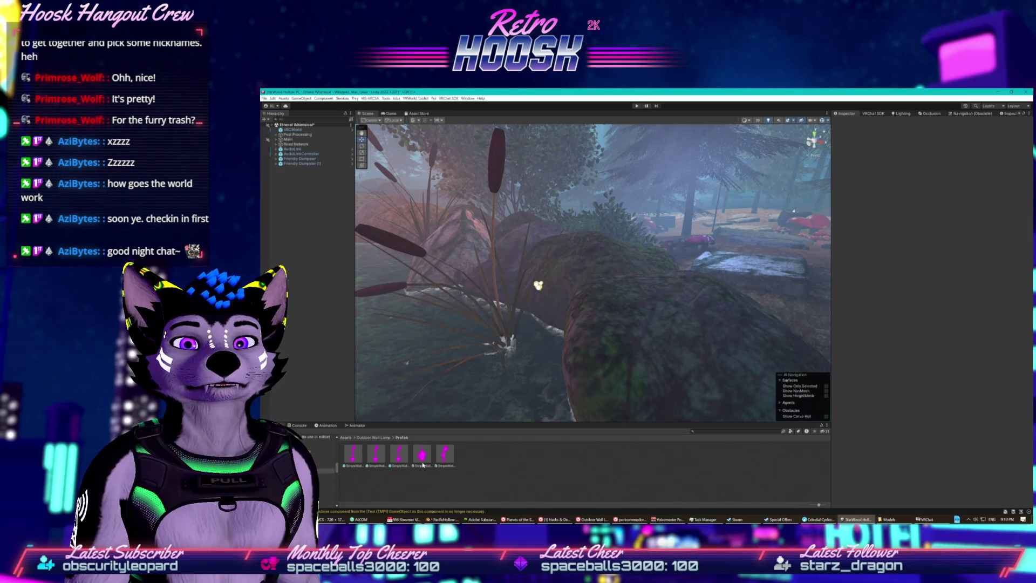
right_click(333, 271)
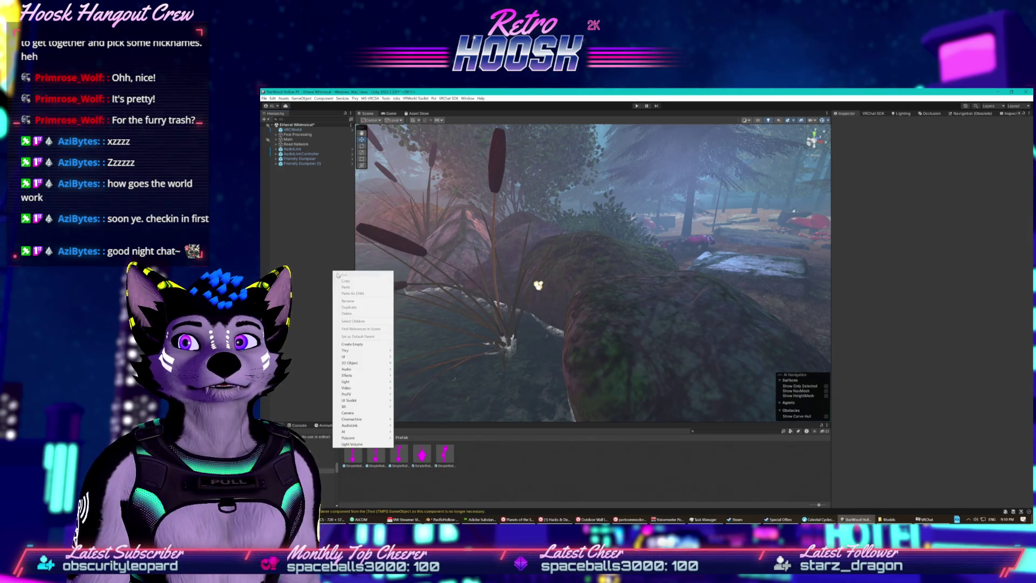
- Create an empty GameObject and rename it SimpleWallLamp
click(362, 347)
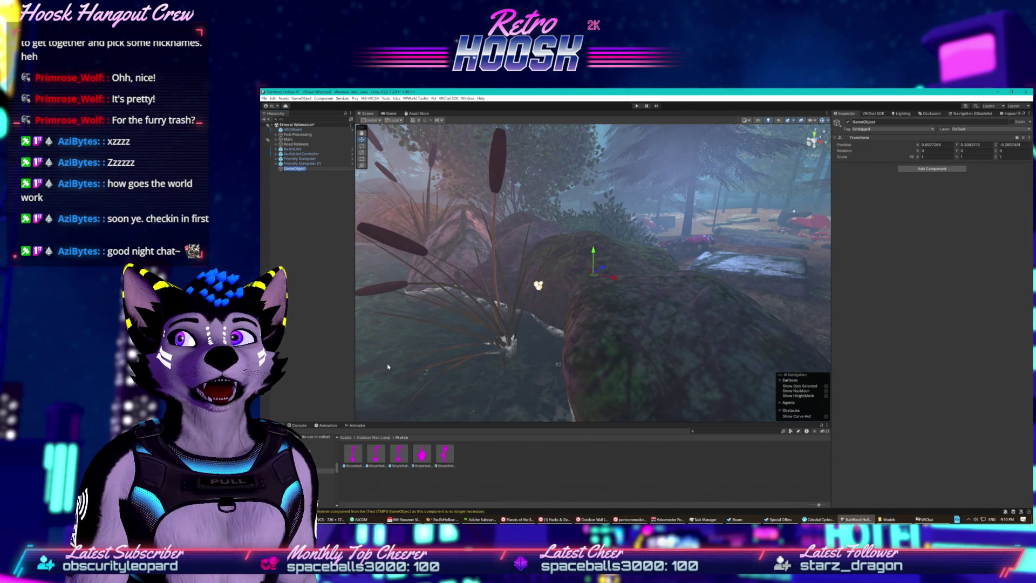
right_click(301, 169)
click(321, 200)
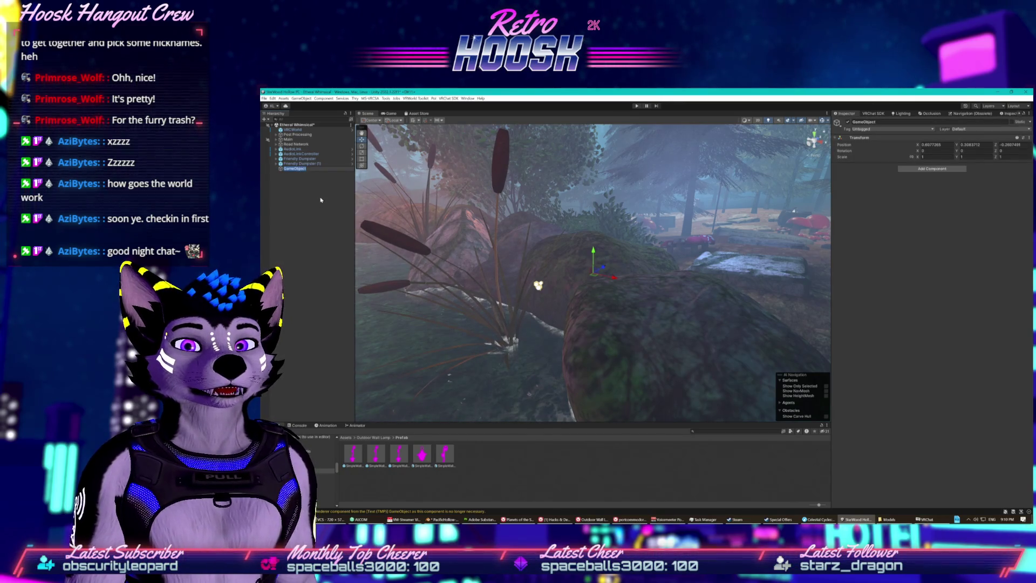
text(St)
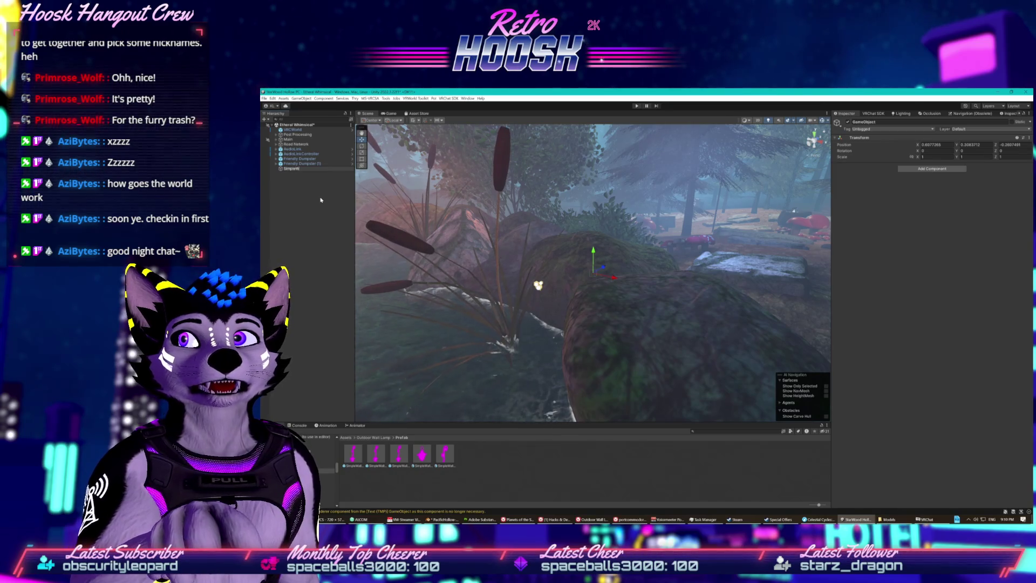
text(p)
key(Return)
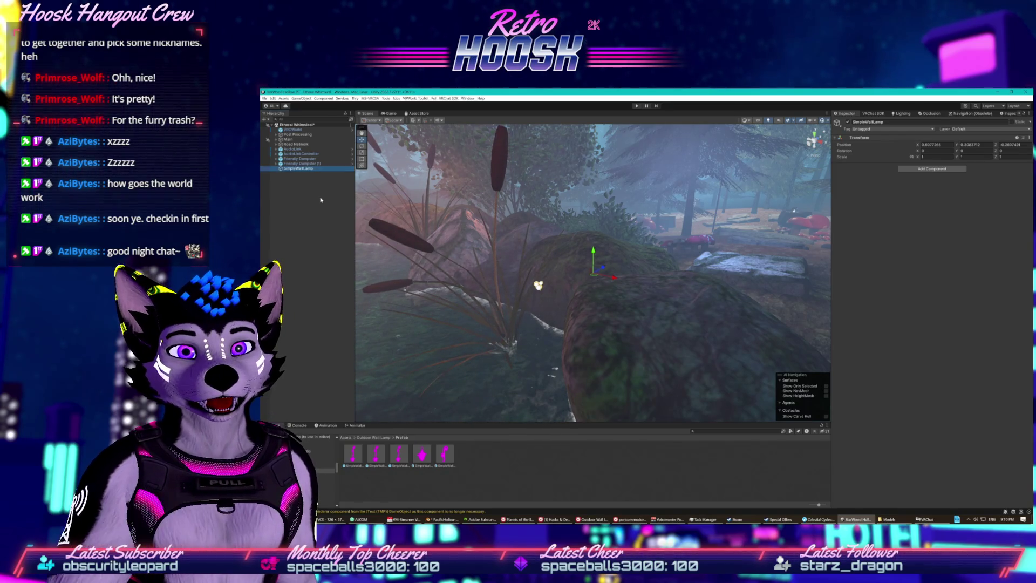
- Nest the lamp base prefab and lamp variant under SimpleWallLamp
click(444, 448)
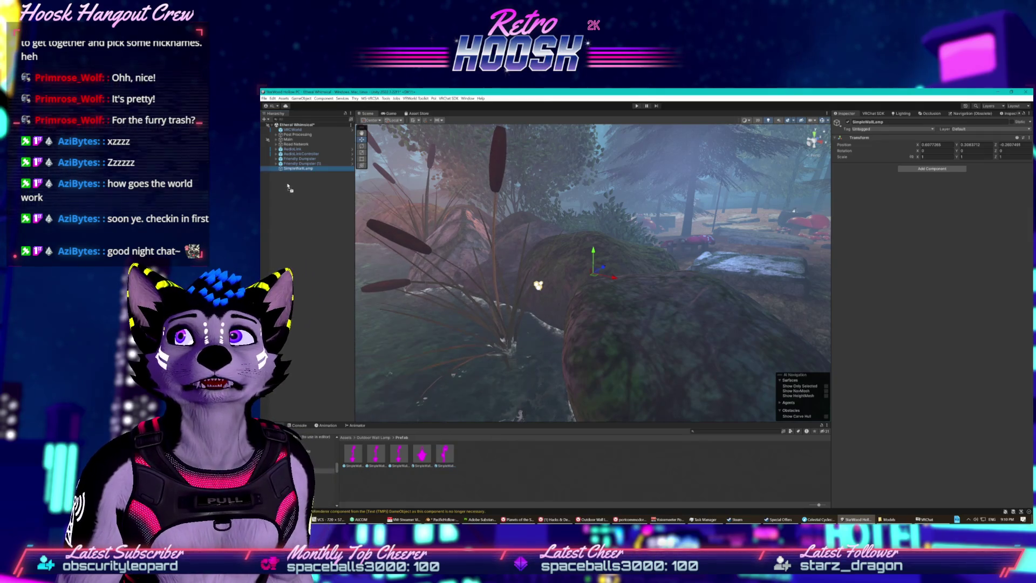
mouse_move(444, 448)
mouse_down()
mouse_move(378, 238)
mouse_move(299, 168)
mouse_up()
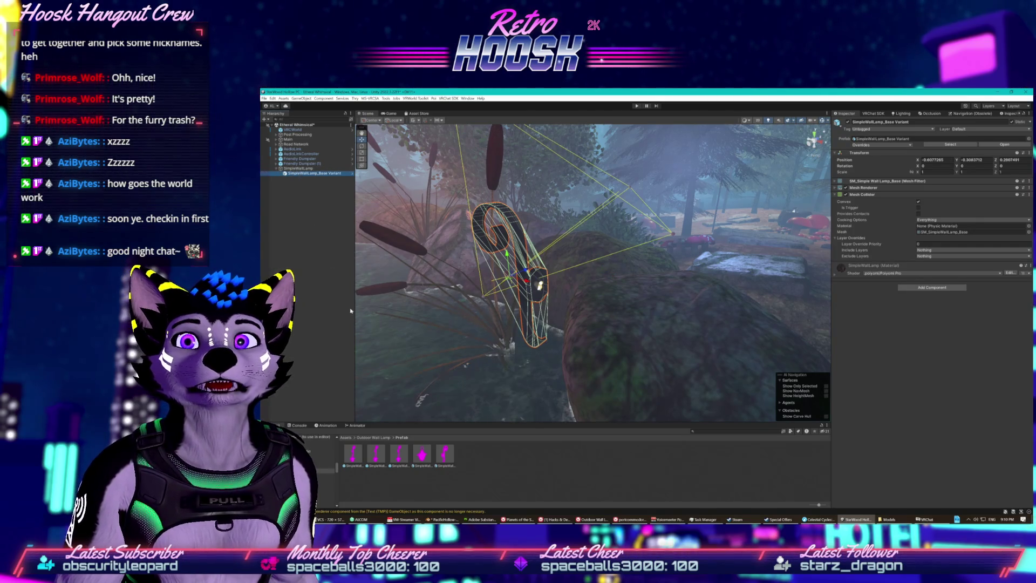
drag(411, 457, 327, 277)
drag(308, 173, 313, 173)
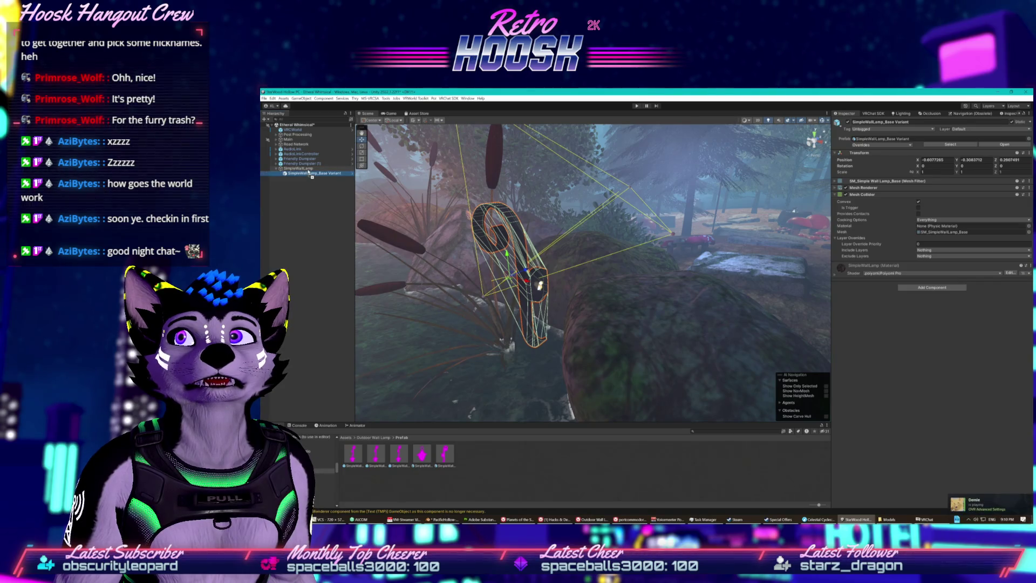
- Save the SimpleWallLamp group as prefab SimpleWallLamp 1 and open it in Prefab Mode
click(295, 168)
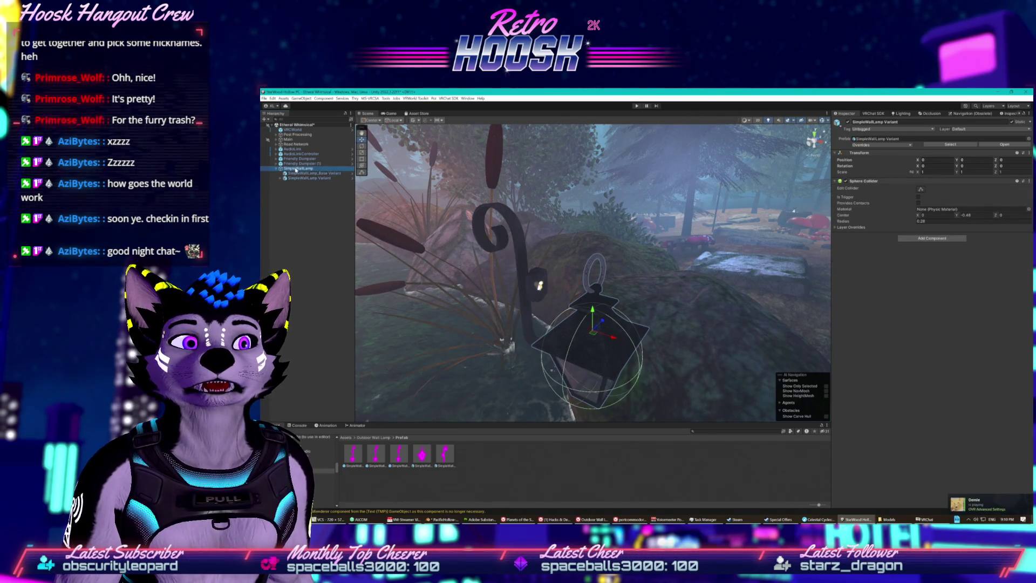
mouse_move(296, 170)
mouse_down()
mouse_move(421, 377)
mouse_move(497, 467)
mouse_up()
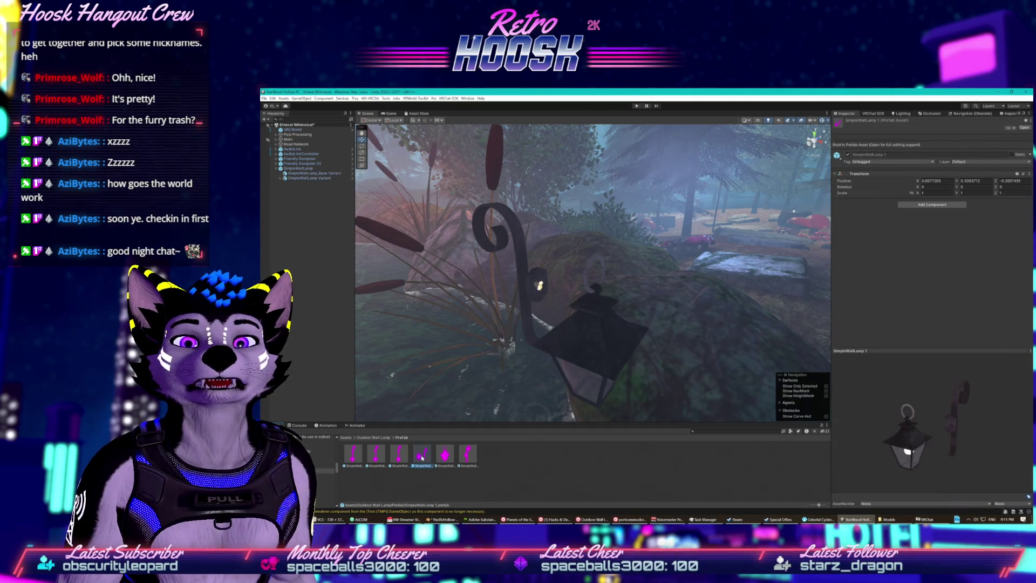
drag(308, 246, 307, 238)
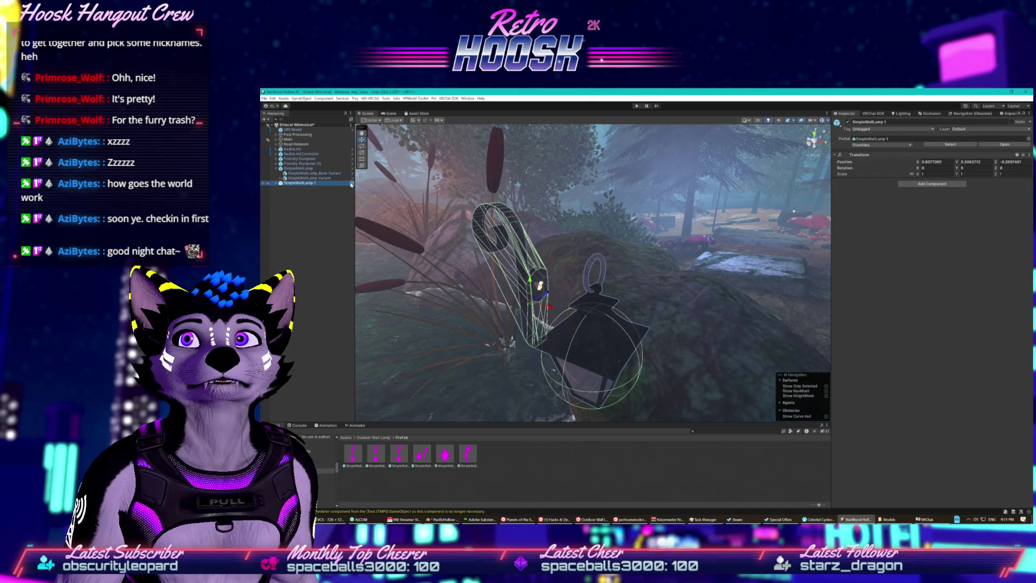
click(351, 184)
drag(467, 300, 526, 298)
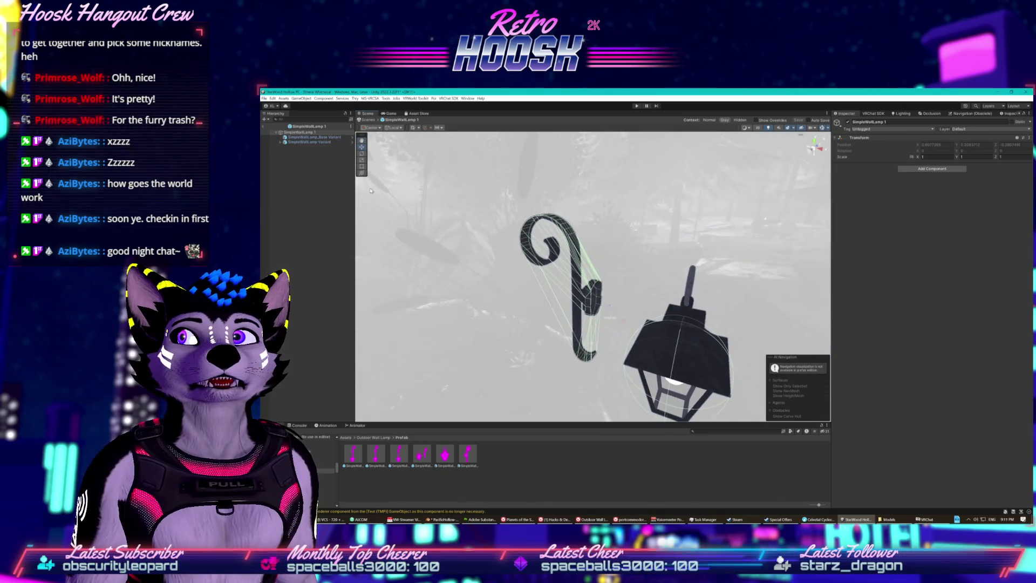
- Select the lantern part and shift it along X toward the bracket
click(306, 139)
click(309, 142)
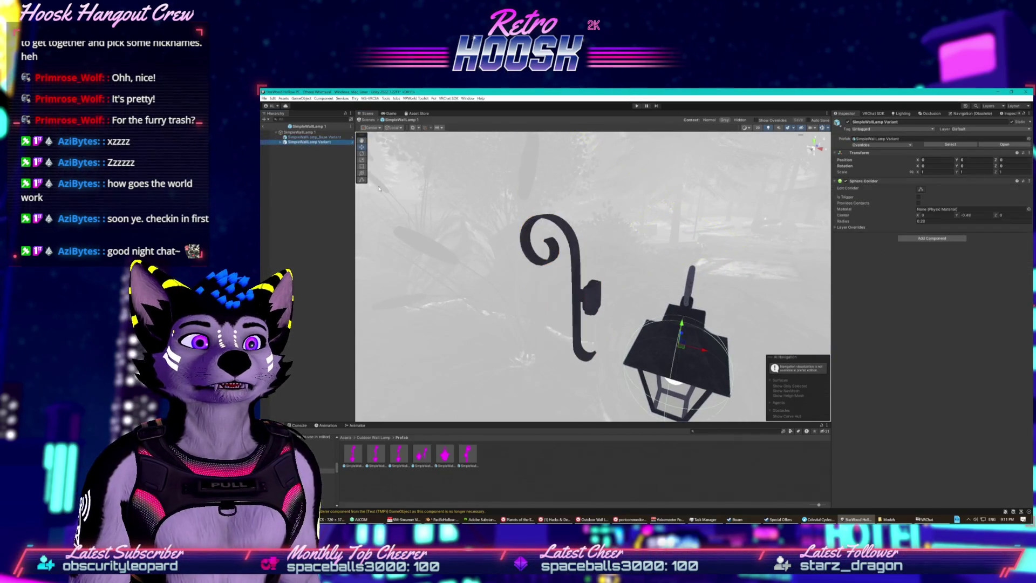
mouse_move(706, 353)
mouse_down()
mouse_move(588, 323)
mouse_move(551, 340)
mouse_move(593, 324)
mouse_move(723, 313)
mouse_up()
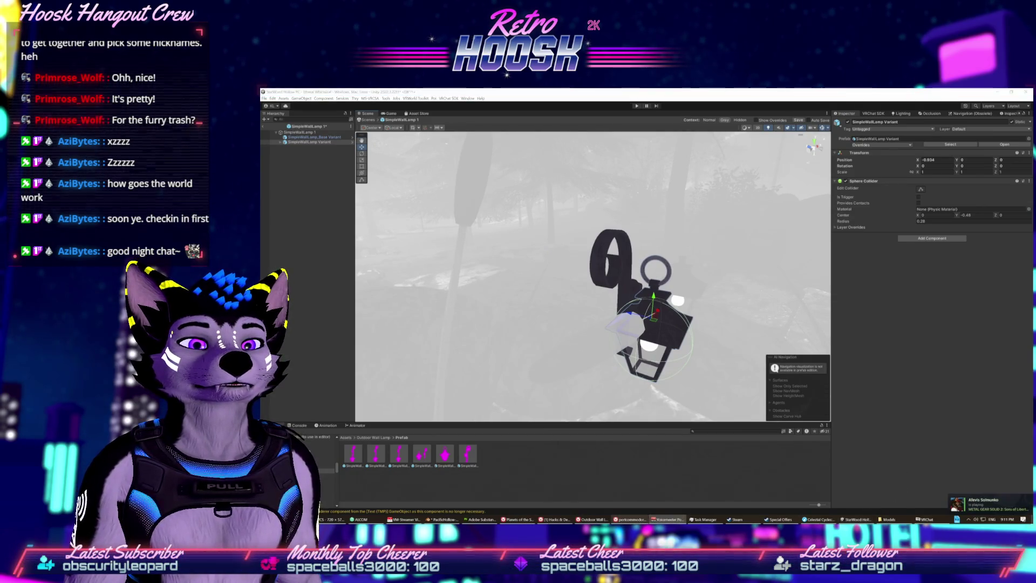
- Check the Outdoor Wall Lamp asset page in the browser, then return to Unity
click(592, 519)
scroll(586, 380, up, 2)
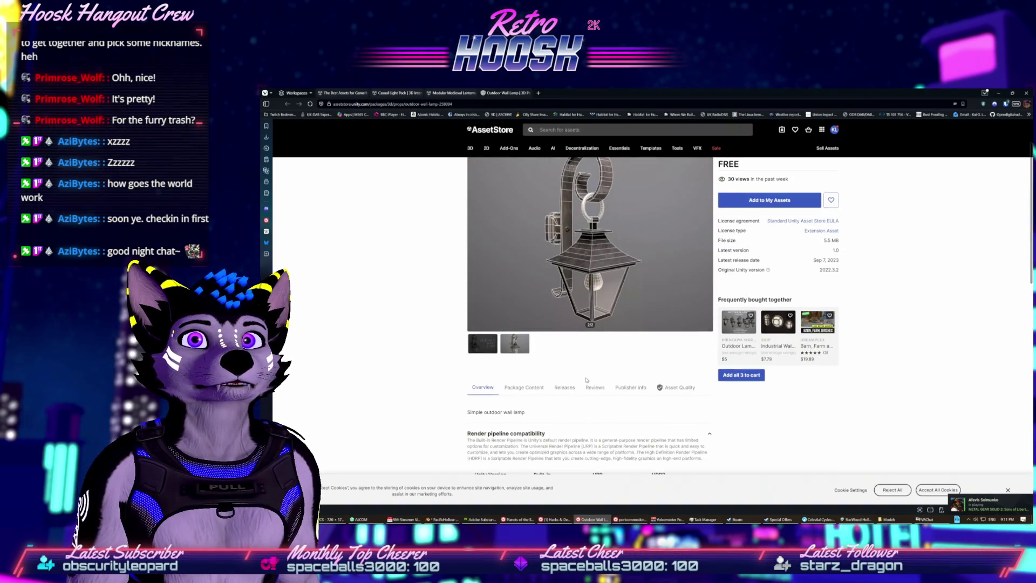
click(998, 92)
click(696, 91)
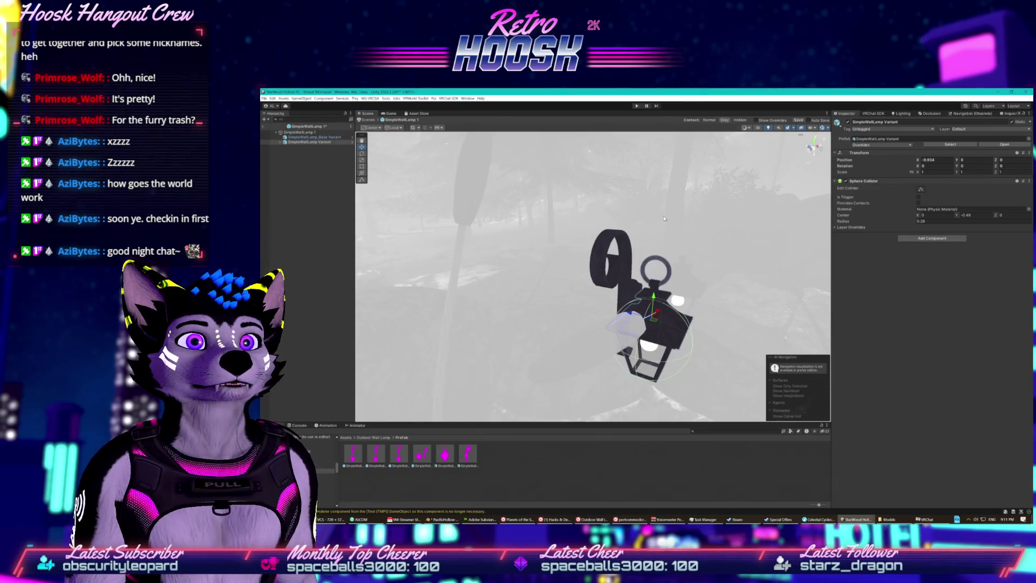
drag(624, 228, 593, 231)
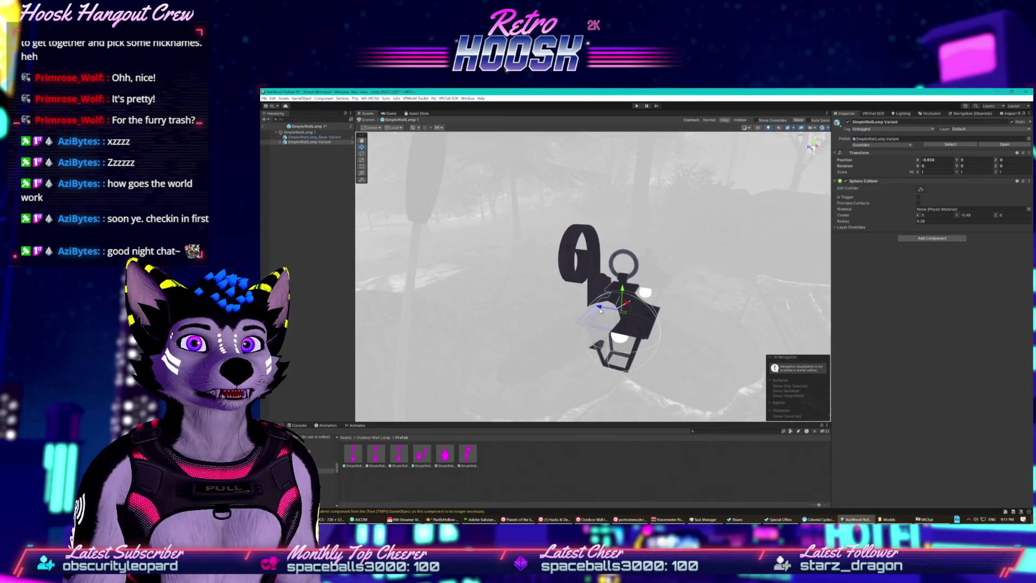
- Position the lantern at Z 0.344 and X -1.074 under the bracket, then exit Prefab Mode
drag(598, 309, 558, 299)
key(f)
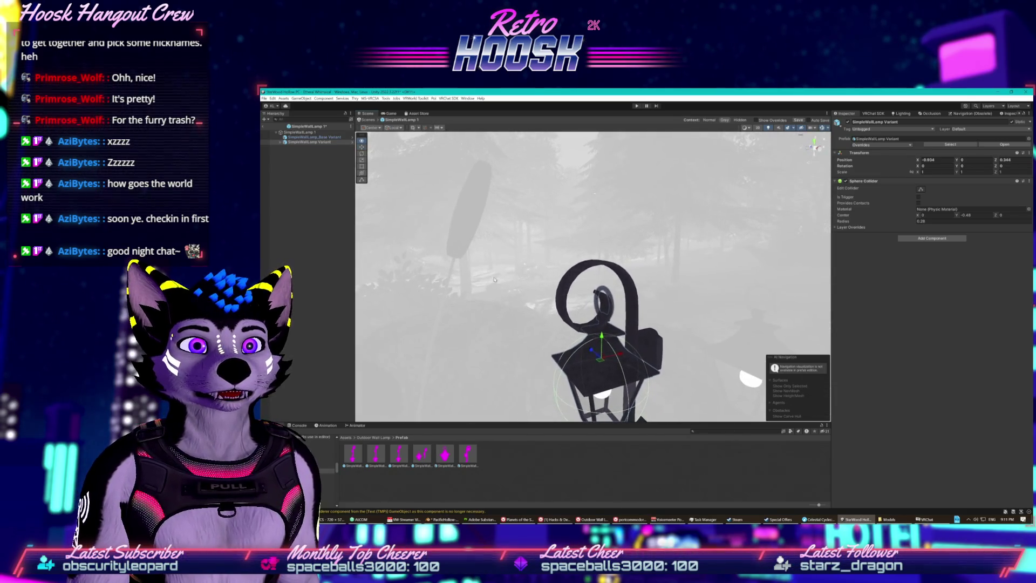
mouse_move(619, 356)
mouse_down()
mouse_move(584, 366)
mouse_move(642, 346)
mouse_move(507, 335)
mouse_move(525, 327)
mouse_move(541, 339)
mouse_move(542, 359)
mouse_move(545, 343)
mouse_move(564, 343)
mouse_up()
scroll(520, 325, up, 4)
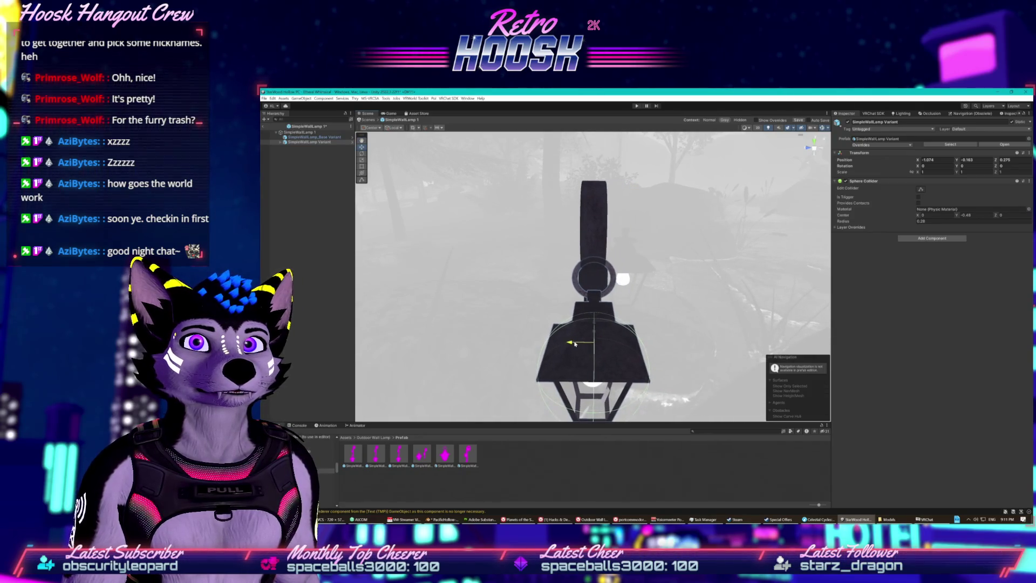
drag(574, 343, 487, 312)
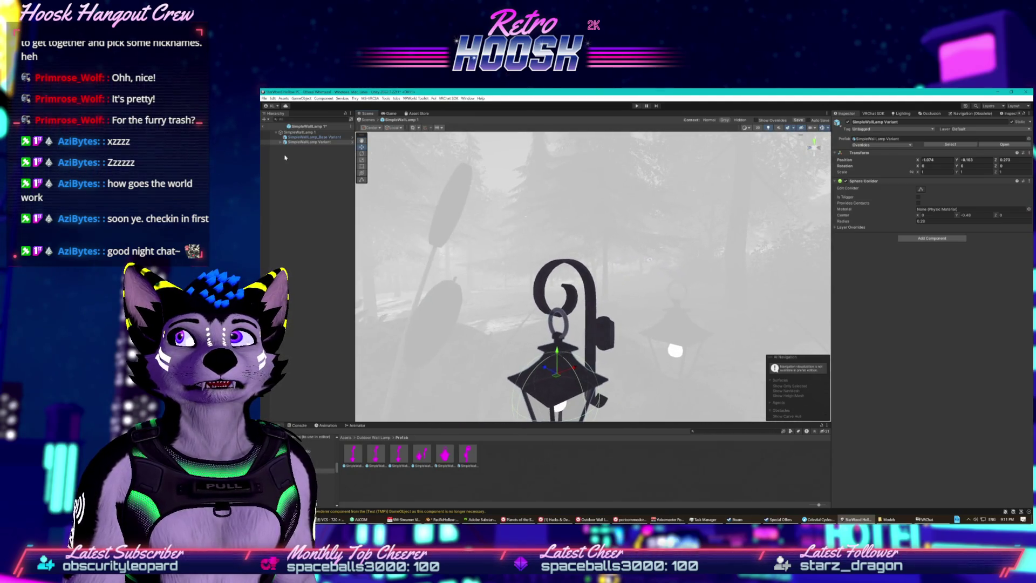
click(264, 127)
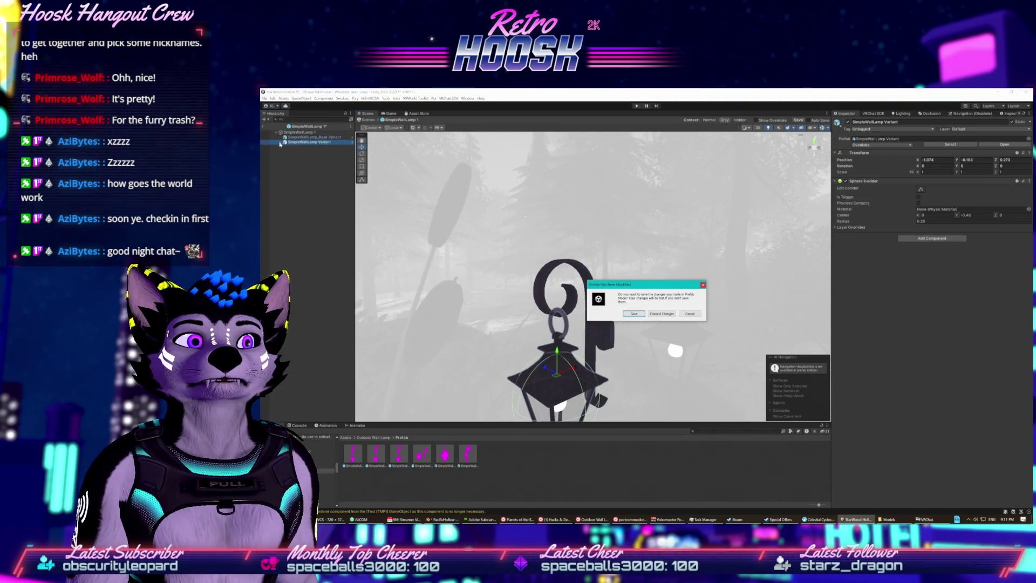
- Save the prefab changes and preview the SimpleWallLamp 1 asset
click(641, 315)
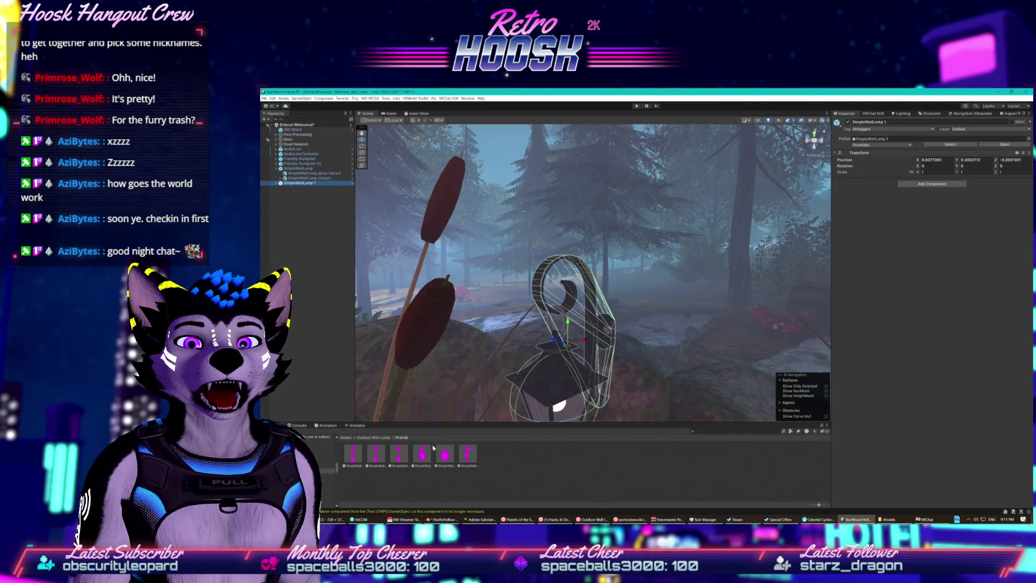
click(426, 460)
drag(928, 426, 865, 418)
click(458, 476)
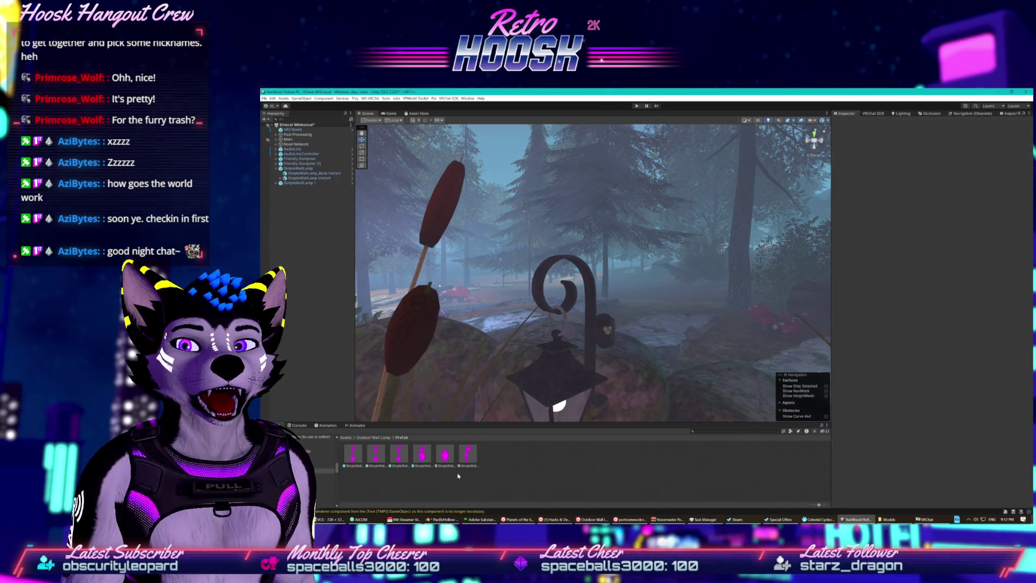
- Delete the three unused lamp prefab assets from the Project panel, keeping SimpleWallLamp 1
right_click(348, 459)
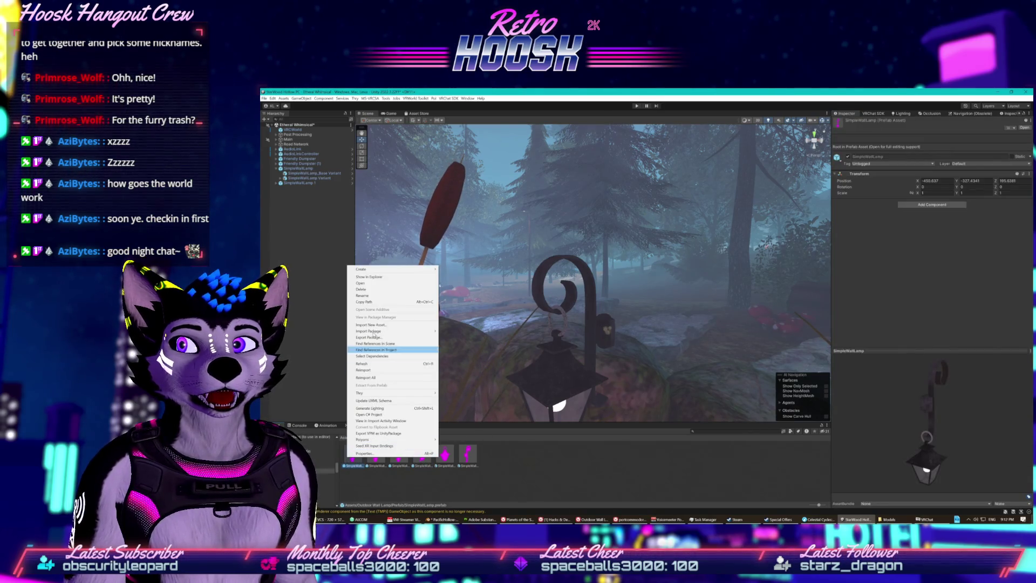
click(376, 289)
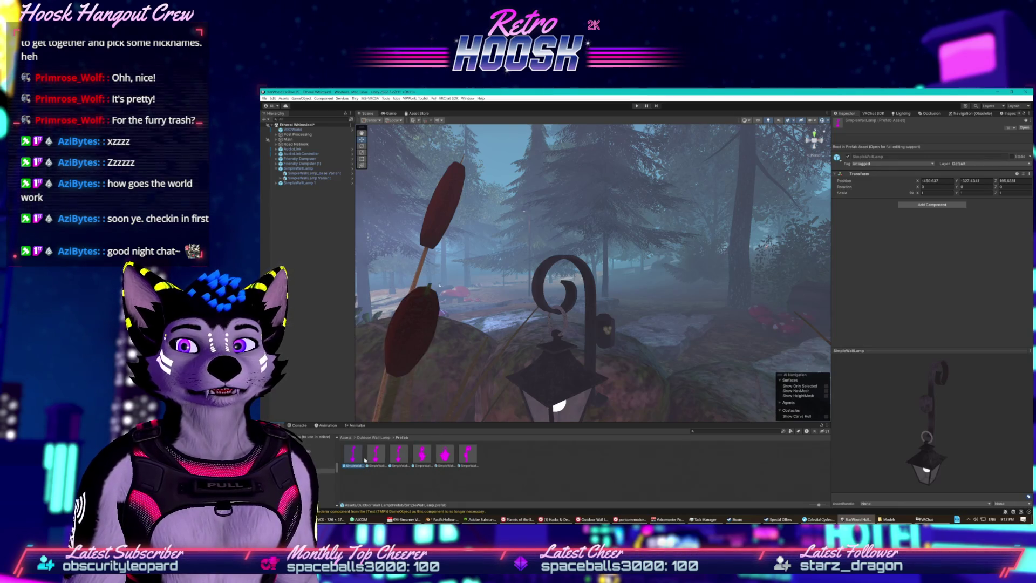
click(663, 316)
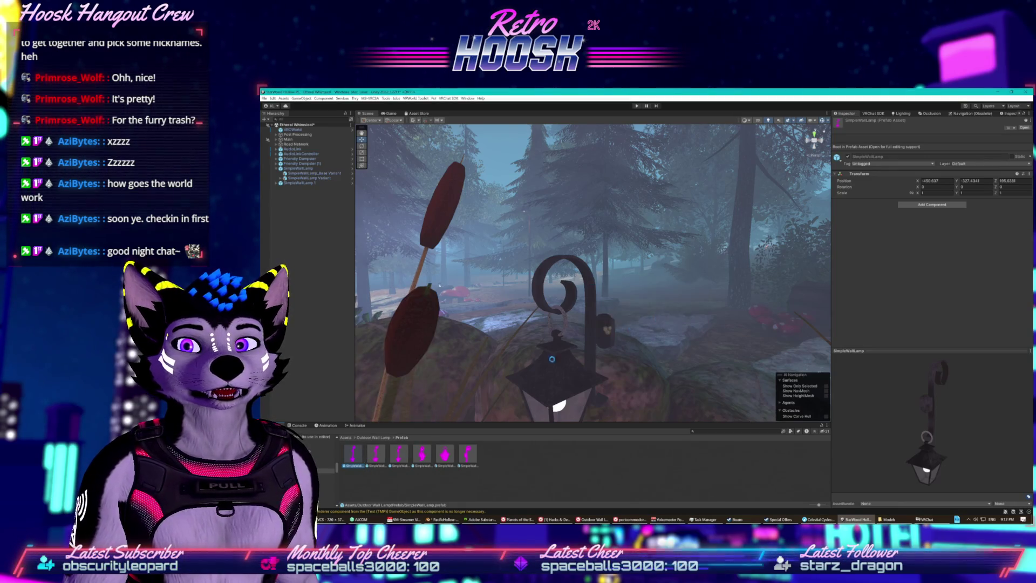
right_click(376, 458)
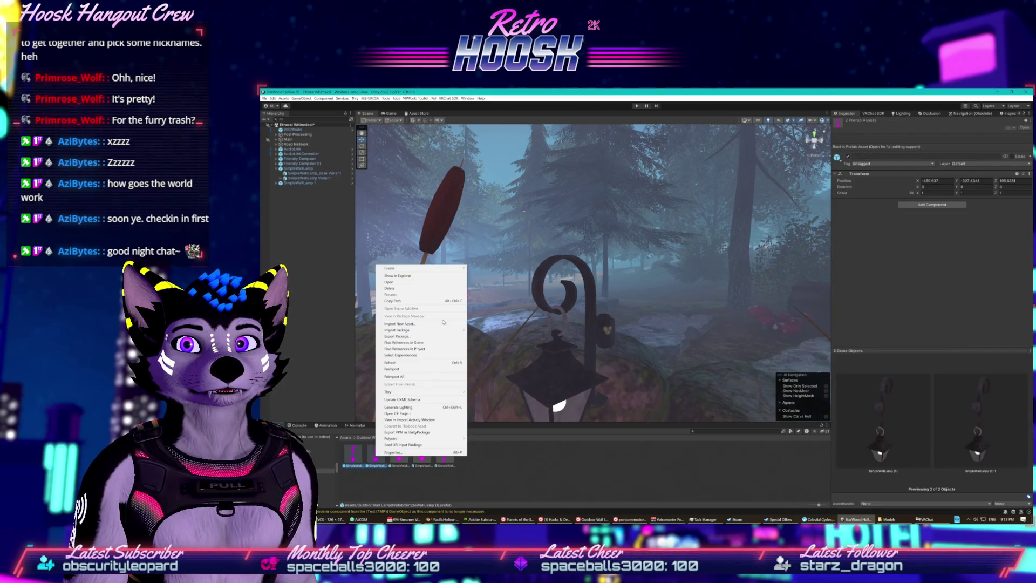
click(401, 289)
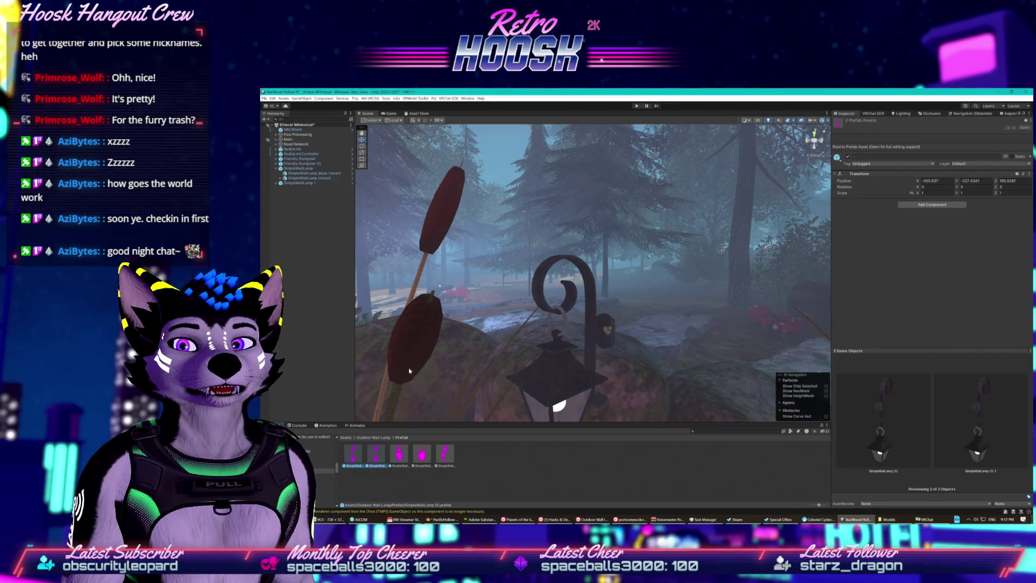
click(663, 320)
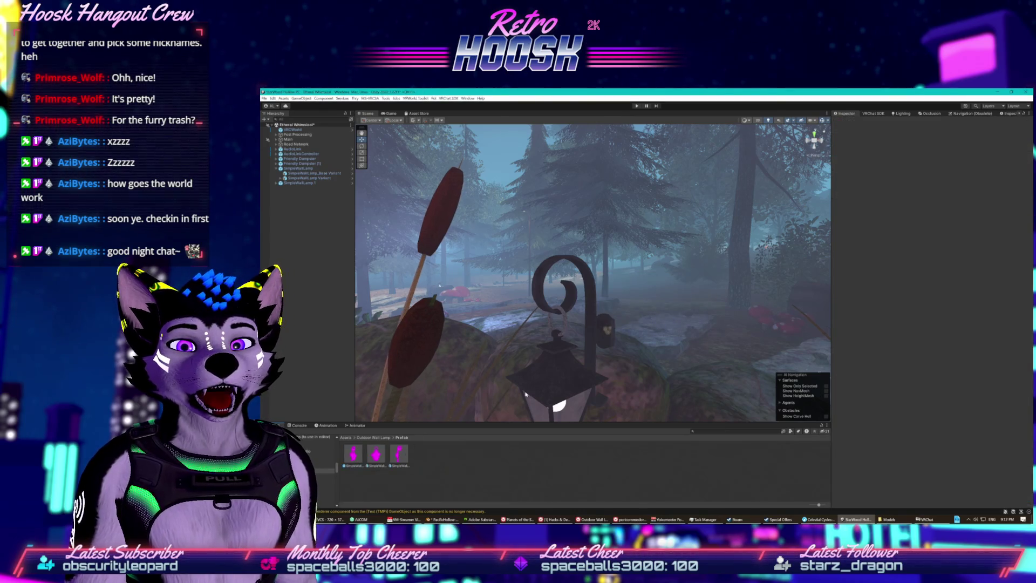
click(355, 454)
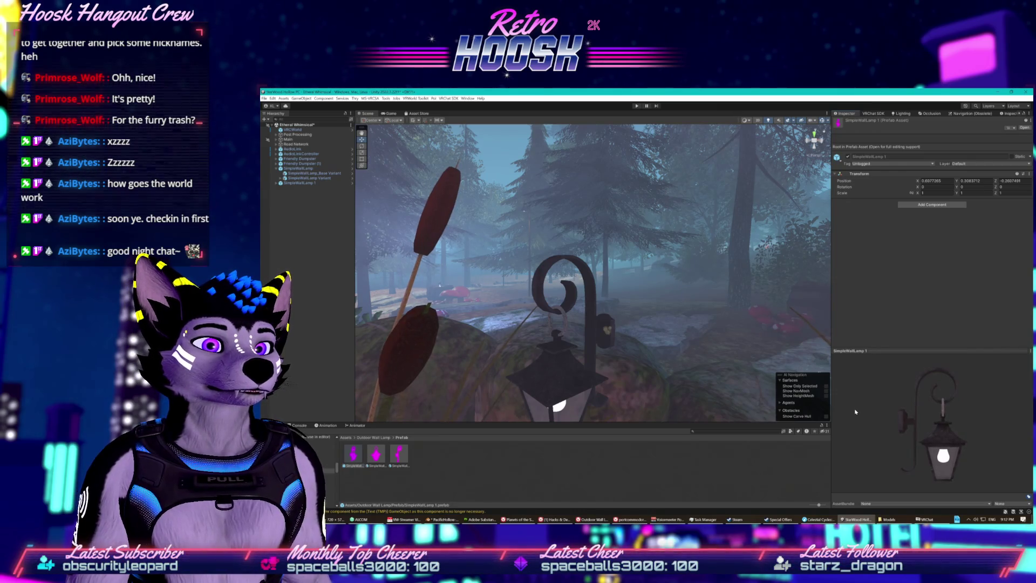
scroll(536, 365, down, 3)
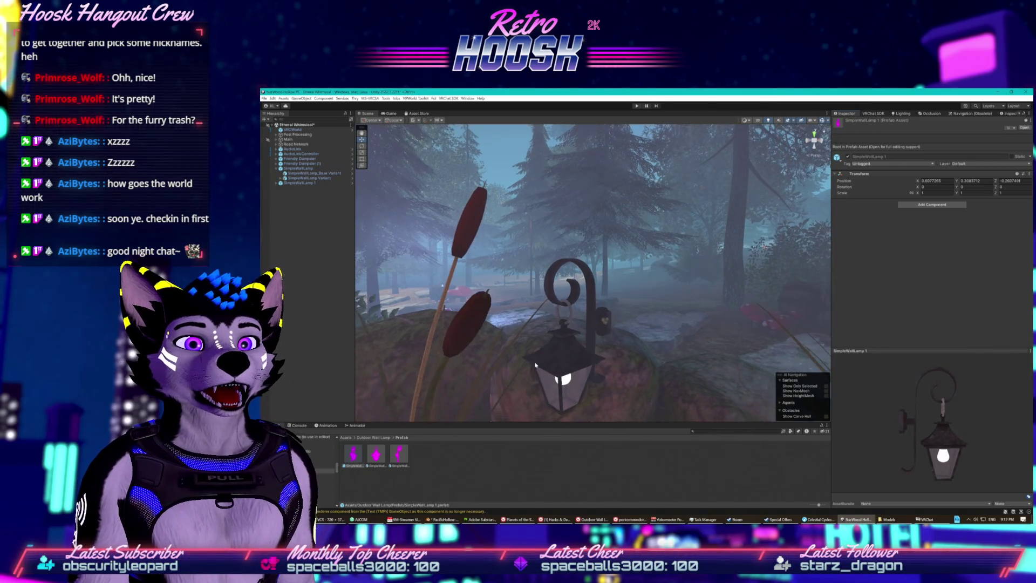
- Delete both placed wall lamp objects from the Hierarchy
click(297, 183)
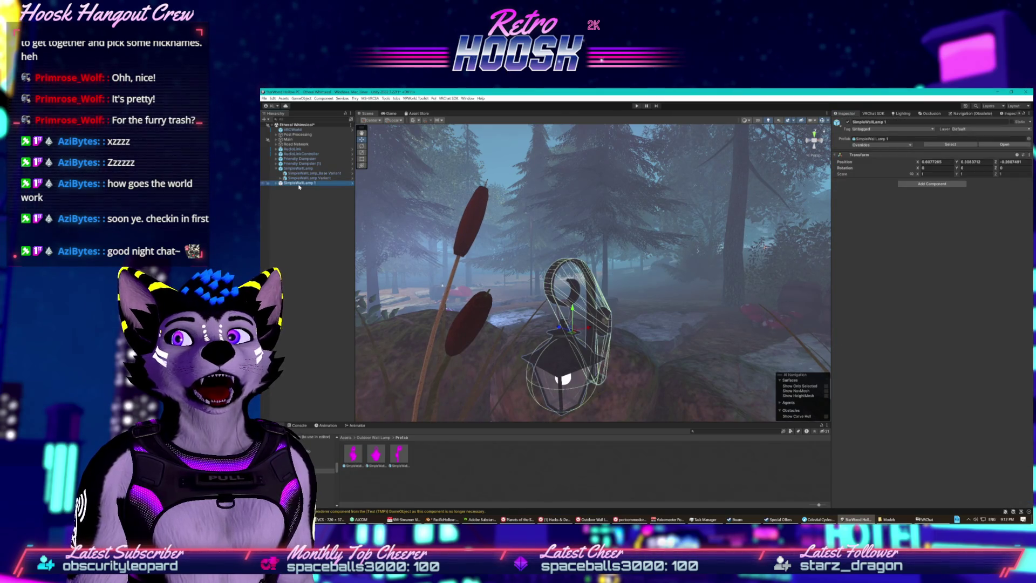
right_click(299, 187)
click(313, 228)
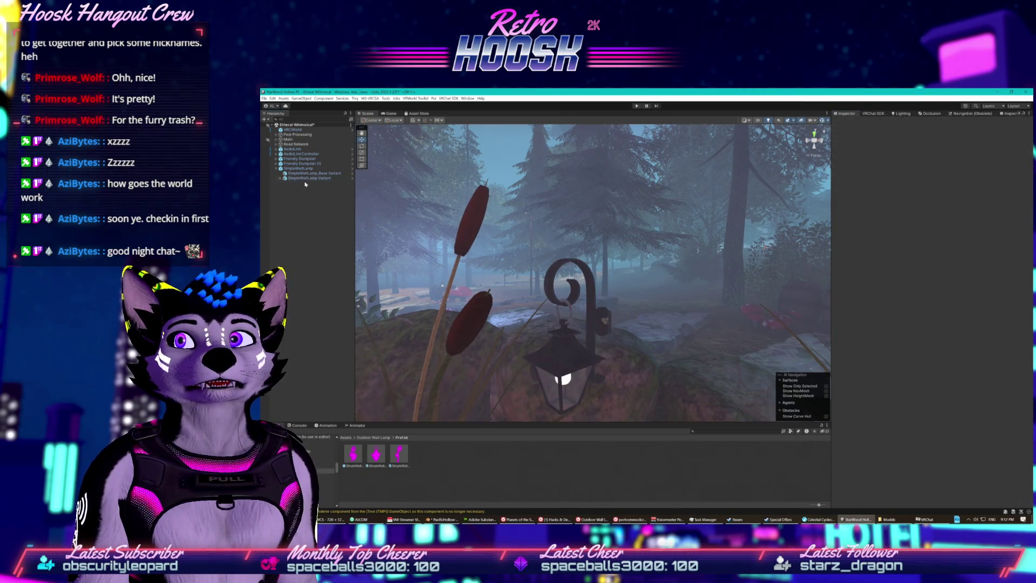
click(303, 169)
right_click(308, 170)
click(334, 214)
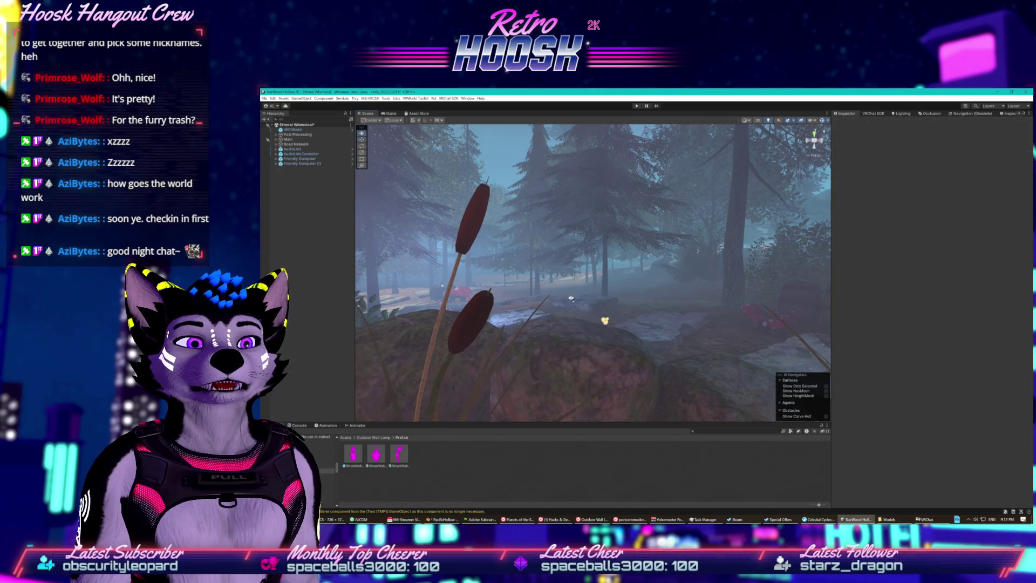
- Delete the Road Network object from the scene
drag(558, 333, 483, 362)
mouse_move(548, 303)
mouse_down()
mouse_move(556, 250)
mouse_move(483, 282)
mouse_move(535, 231)
mouse_move(371, 188)
mouse_up()
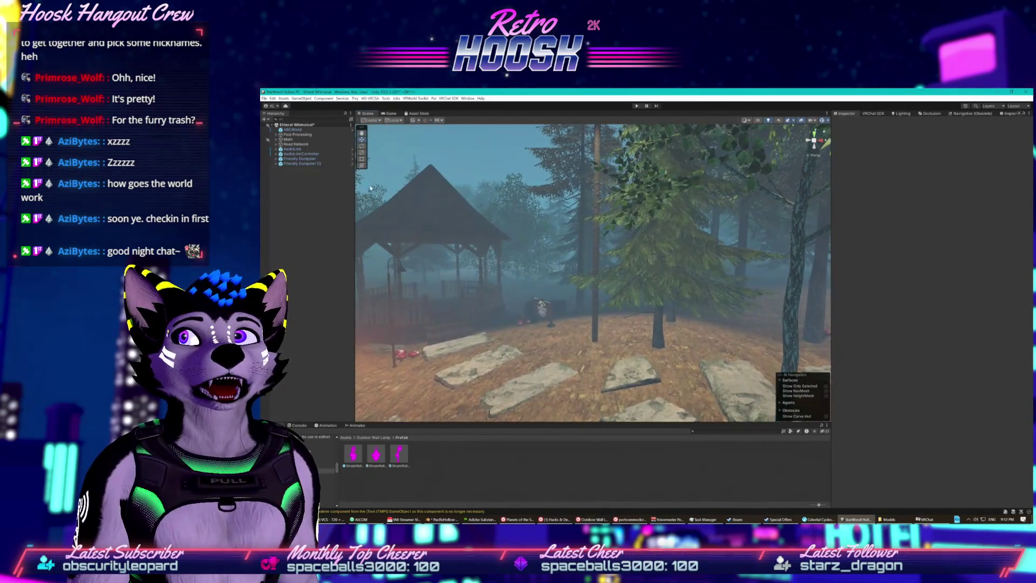
right_click(295, 144)
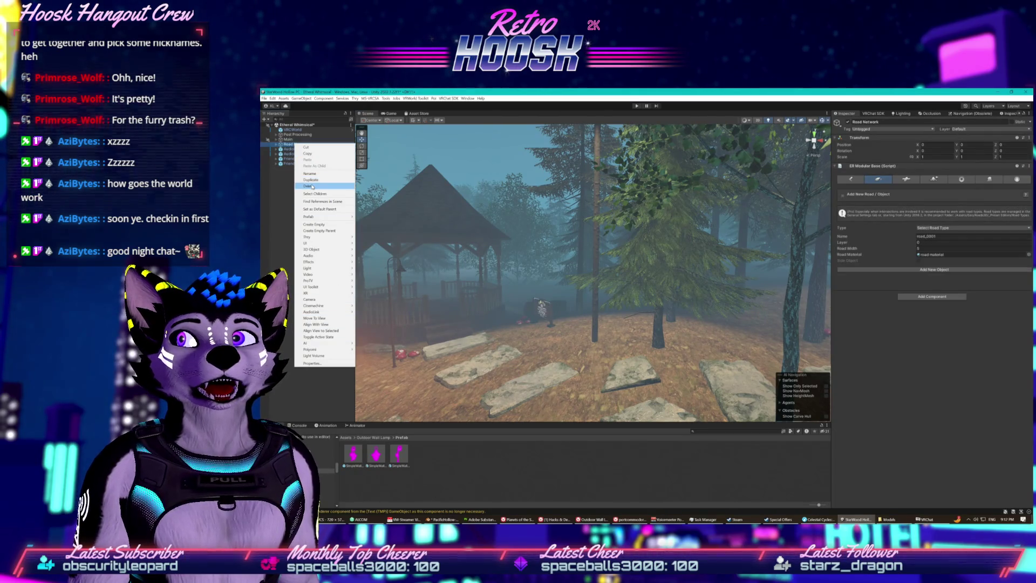
click(313, 186)
- Place a SimpleWallLamp 1 prefab beside a post under the gazebo roof
mouse_move(378, 281)
mouse_down()
mouse_move(390, 299)
mouse_move(385, 262)
mouse_move(286, 311)
mouse_up()
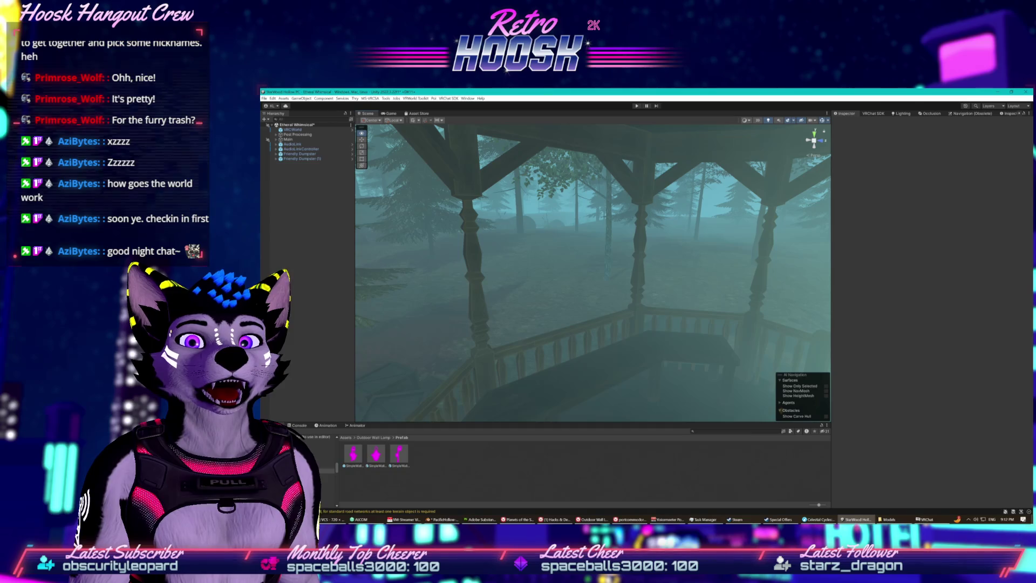
drag(428, 301, 418, 363)
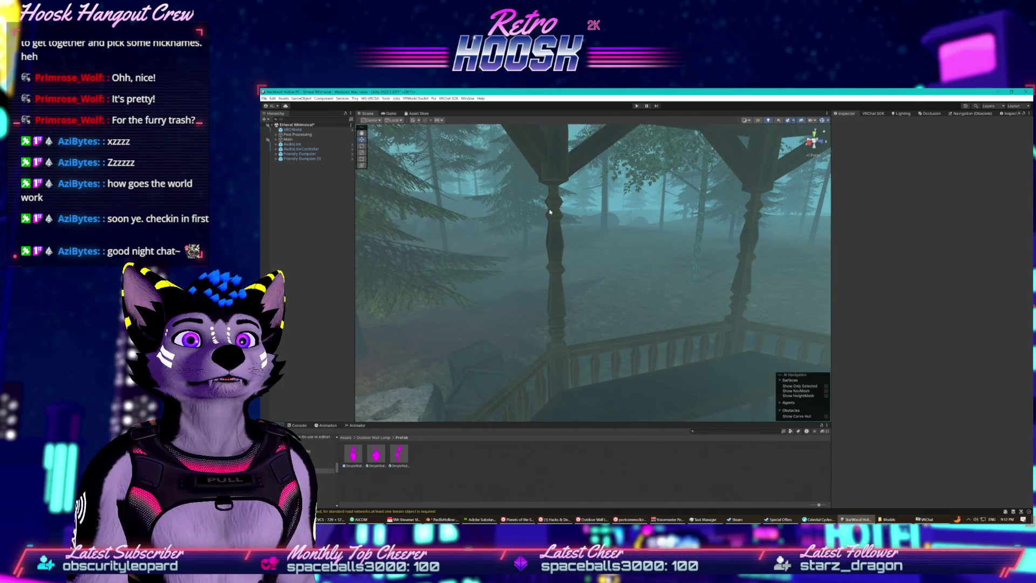
mouse_move(394, 406)
mouse_down()
mouse_move(503, 311)
mouse_move(494, 313)
mouse_up()
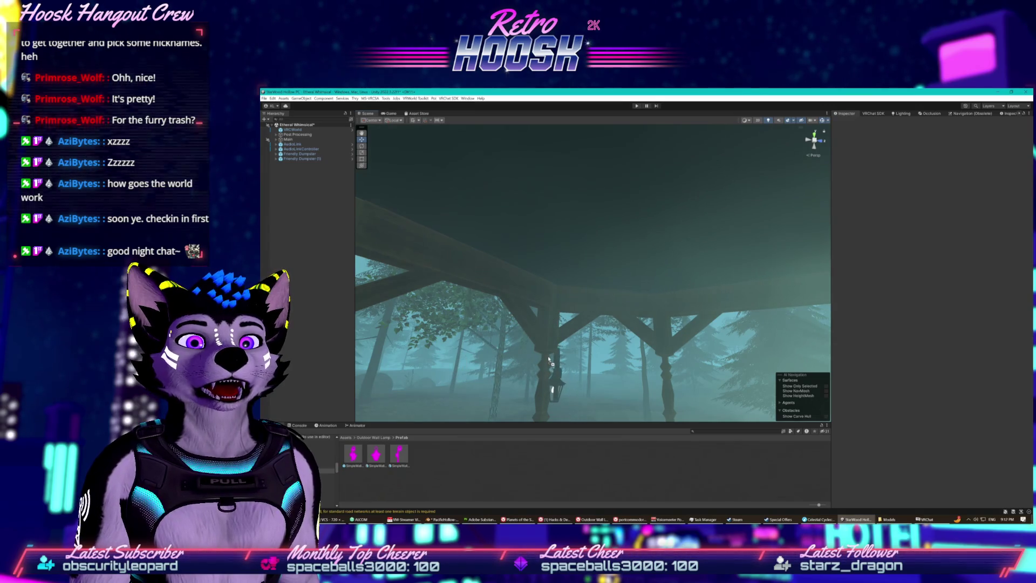
drag(555, 348, 491, 367)
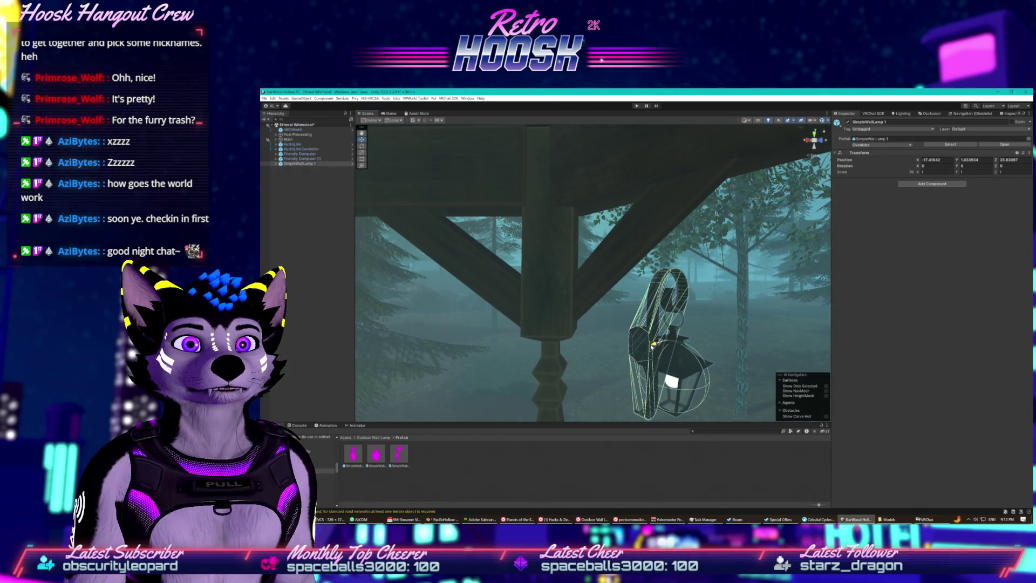
- Rotate the SimpleWallLamp 1 copy on Y and raise it beside the gazebo post
drag(652, 345, 555, 350)
click(362, 141)
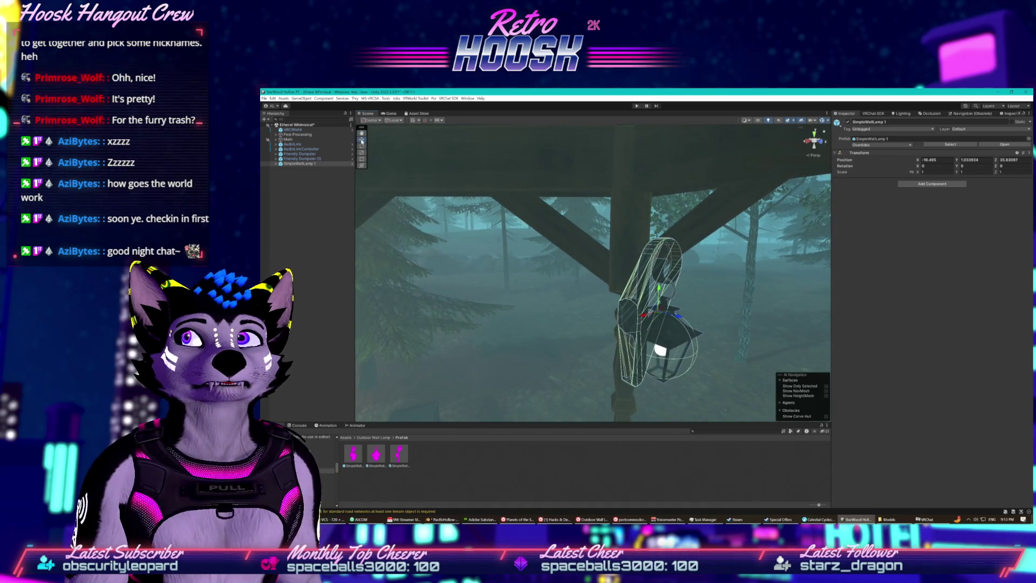
drag(659, 322, 598, 322)
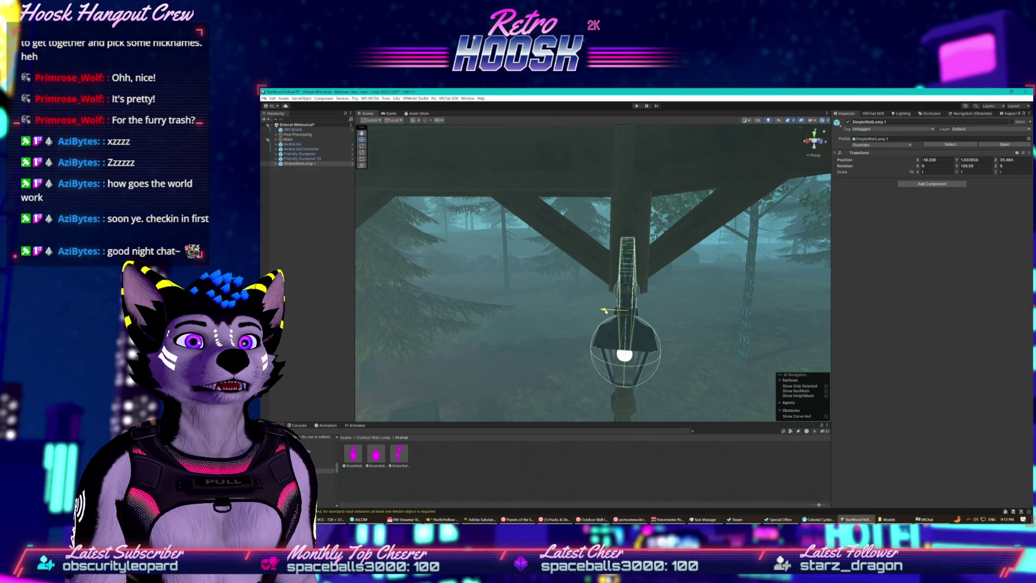
mouse_move(605, 311)
mouse_down()
mouse_move(486, 323)
mouse_move(671, 322)
mouse_up()
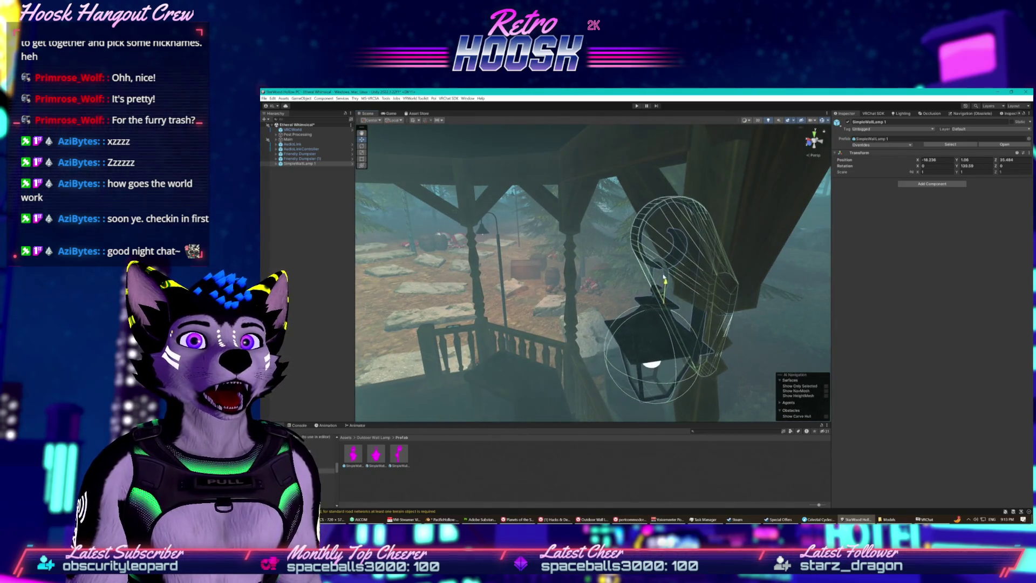
mouse_move(664, 279)
mouse_down()
mouse_move(669, 232)
mouse_move(600, 243)
mouse_move(623, 254)
mouse_move(529, 264)
mouse_move(676, 243)
mouse_move(643, 266)
mouse_move(477, 275)
mouse_move(738, 287)
mouse_up()
key(f)
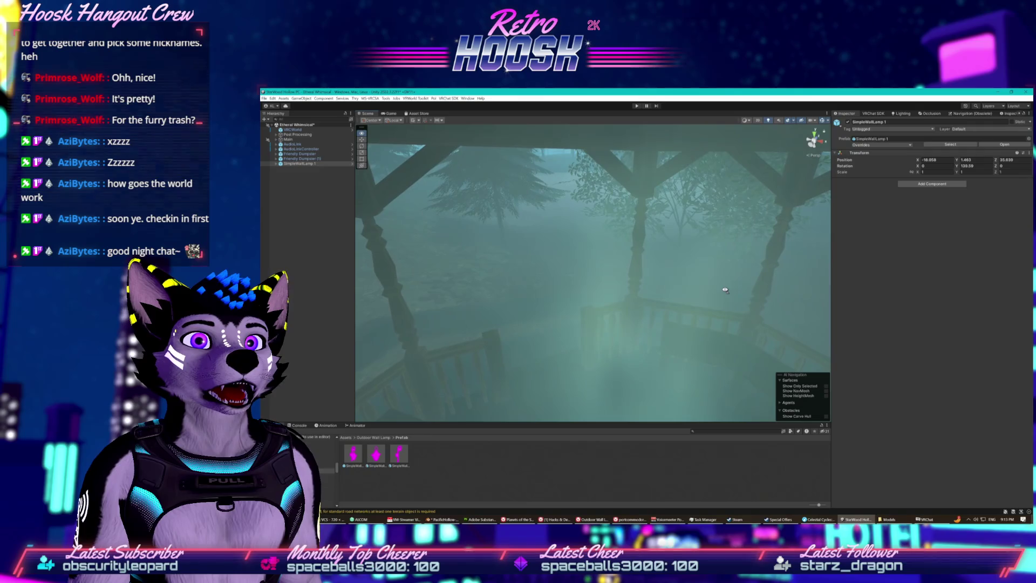
drag(725, 289, 786, 290)
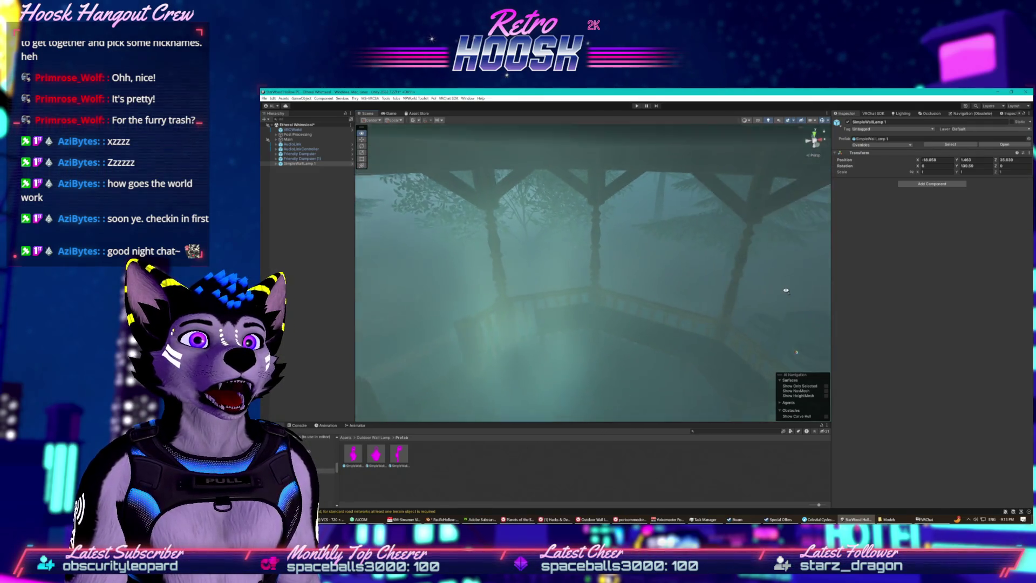
- Nudge the lamp flush against the gazebo post, then drag a duplicate to the right
key(f)
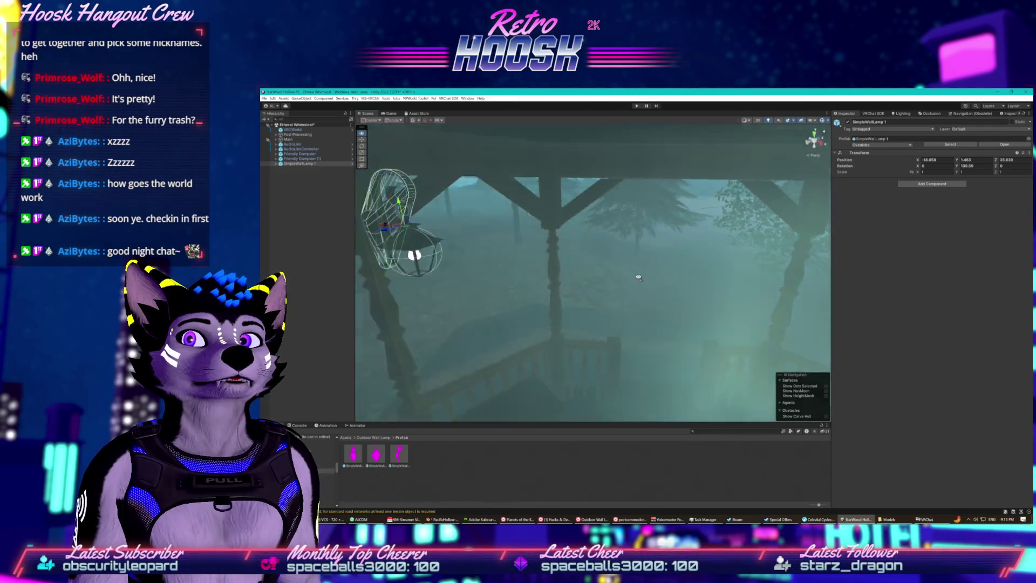
mouse_move(630, 275)
mouse_down()
mouse_move(671, 277)
mouse_move(429, 278)
mouse_move(507, 280)
mouse_move(437, 292)
mouse_move(638, 224)
mouse_move(594, 196)
mouse_up()
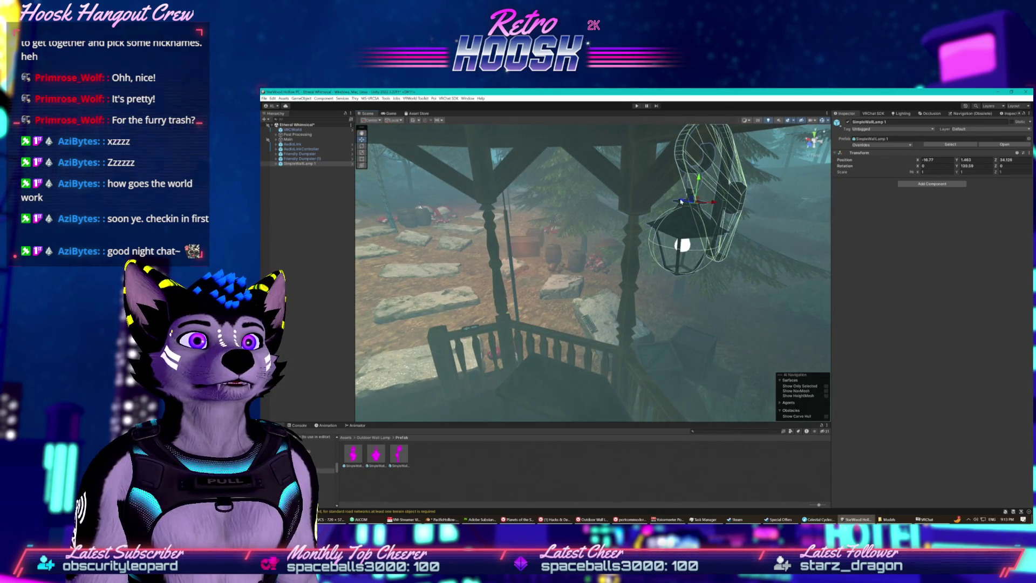
mouse_move(707, 201)
mouse_down()
mouse_move(609, 197)
mouse_move(587, 174)
mouse_move(600, 181)
mouse_move(527, 192)
mouse_move(415, 178)
mouse_move(561, 216)
mouse_move(654, 219)
mouse_move(459, 210)
mouse_move(434, 197)
mouse_move(458, 211)
mouse_move(350, 215)
mouse_move(657, 217)
mouse_move(756, 201)
mouse_move(714, 171)
mouse_move(681, 218)
mouse_move(653, 227)
mouse_up()
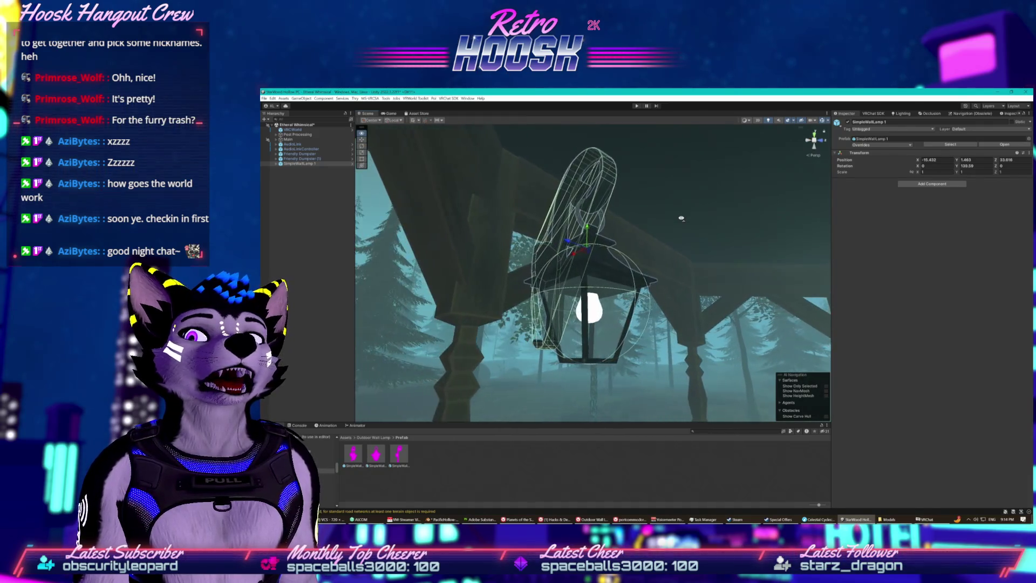
key(f)
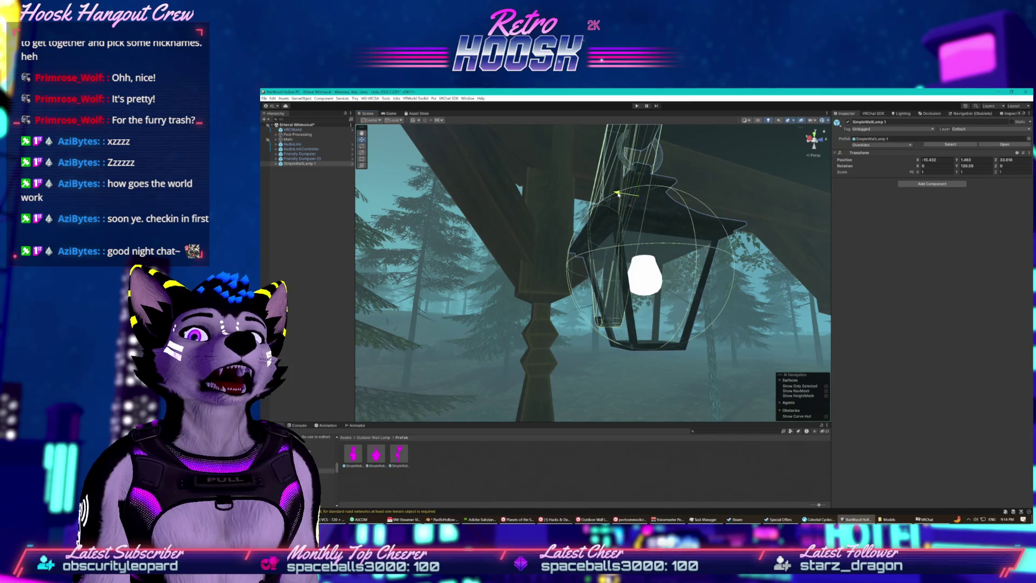
drag(618, 193, 430, 184)
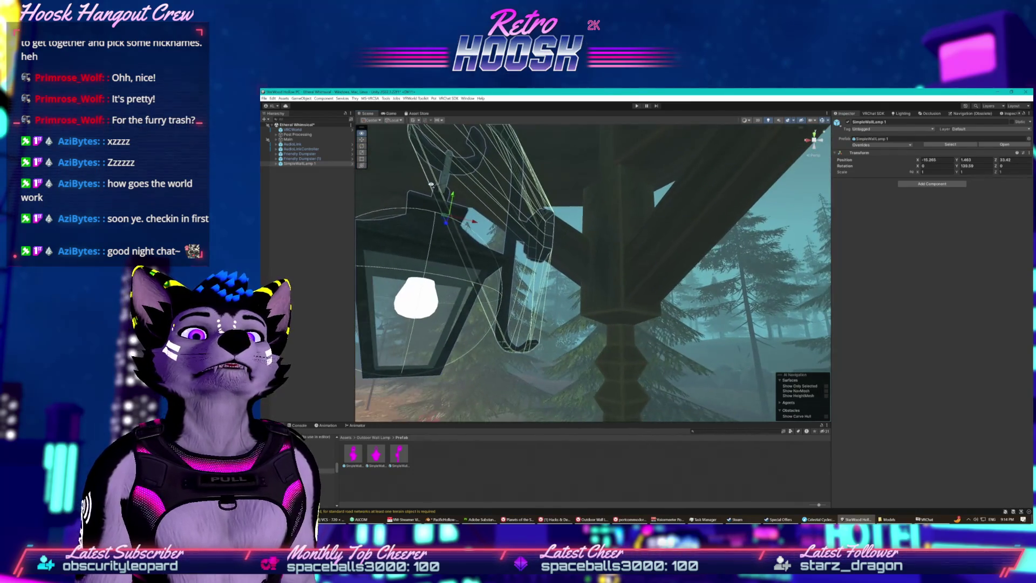
drag(471, 221, 559, 236)
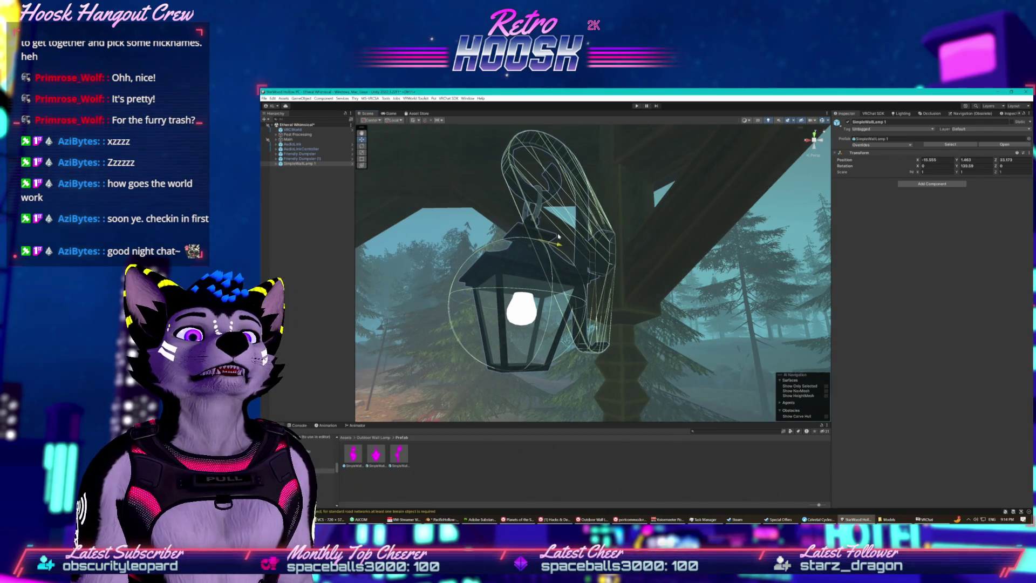
scroll(556, 236, down, 6)
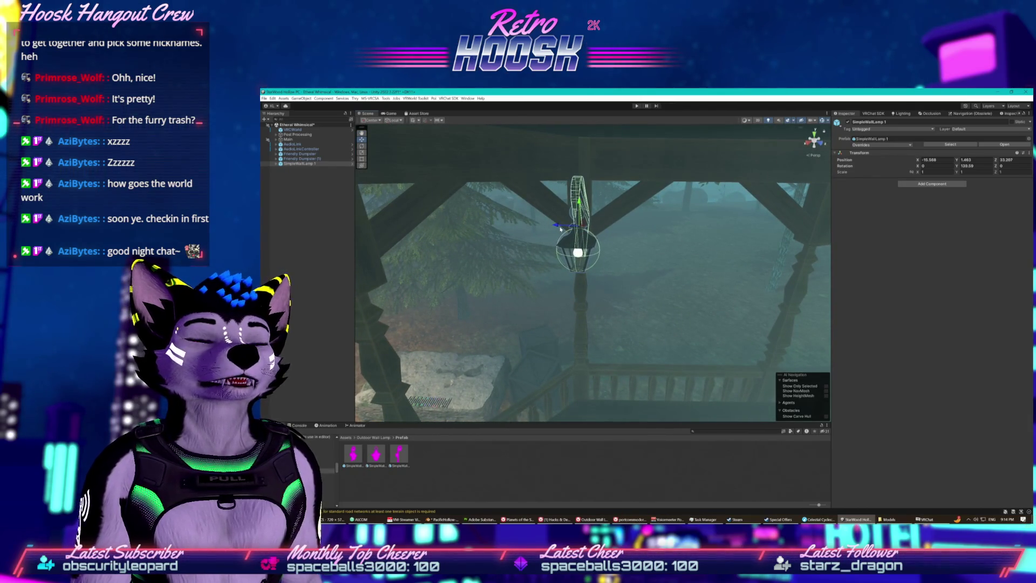
mouse_move(559, 227)
mouse_down()
mouse_move(723, 215)
mouse_move(734, 237)
mouse_move(621, 256)
mouse_up()
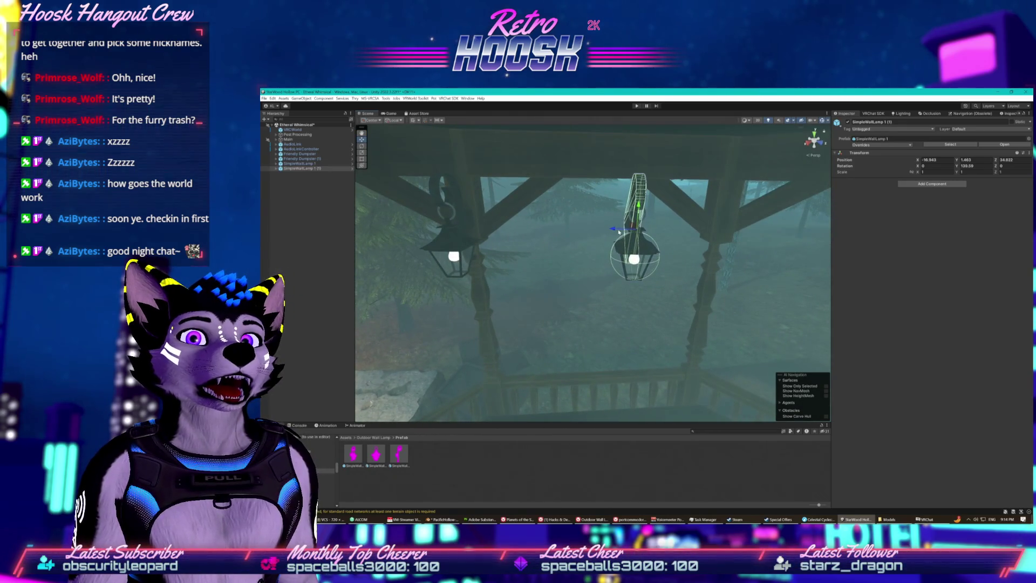
- Mount the lamp copy on another gazebo post and drag in a third SimpleWallLamp prefab
mouse_move(618, 231)
mouse_down()
mouse_move(707, 239)
mouse_move(761, 208)
mouse_up()
key(f)
drag(614, 223, 729, 220)
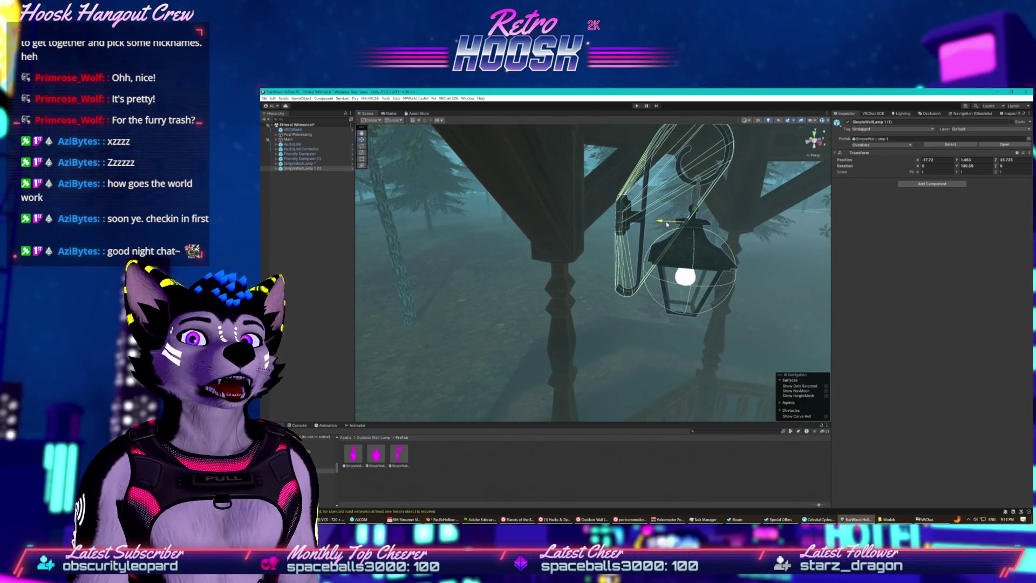
mouse_move(667, 224)
mouse_down()
mouse_move(511, 210)
mouse_move(518, 242)
mouse_move(559, 252)
mouse_move(549, 264)
mouse_move(511, 216)
mouse_move(503, 278)
mouse_move(498, 260)
mouse_move(424, 350)
mouse_up()
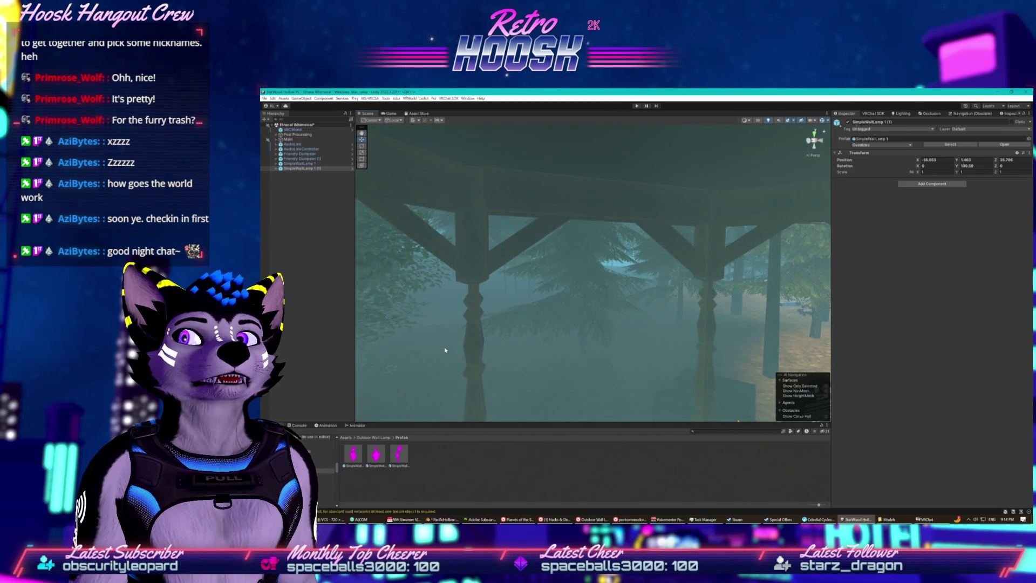
drag(456, 228, 425, 391)
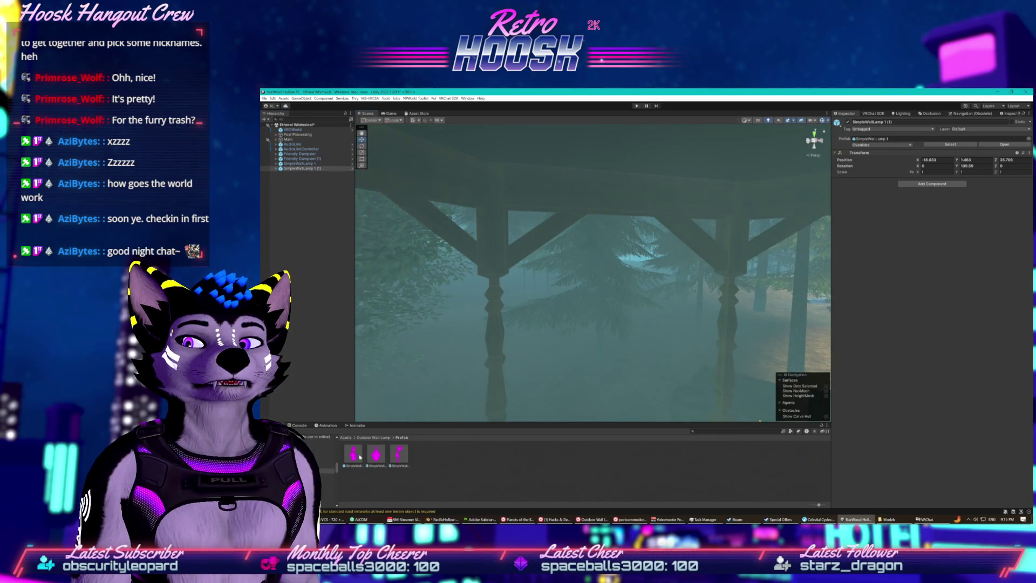
mouse_move(316, 324)
mouse_down()
mouse_move(454, 294)
mouse_move(496, 268)
mouse_move(492, 243)
mouse_move(475, 245)
mouse_up()
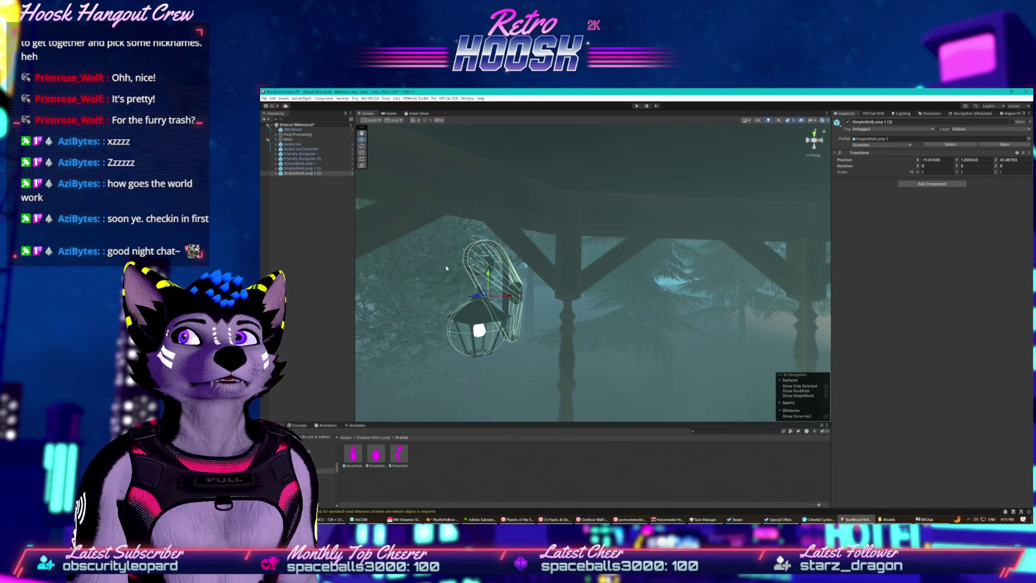
- Rotate the new lamp to face outward, move it toward the post and raise it slightly
click(361, 146)
drag(510, 296, 534, 299)
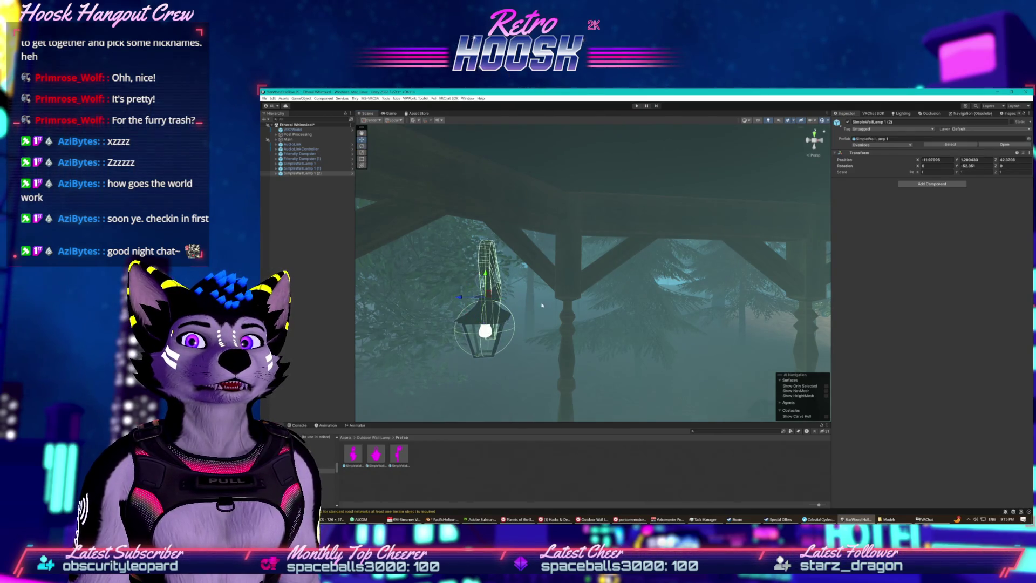
drag(464, 299, 545, 299)
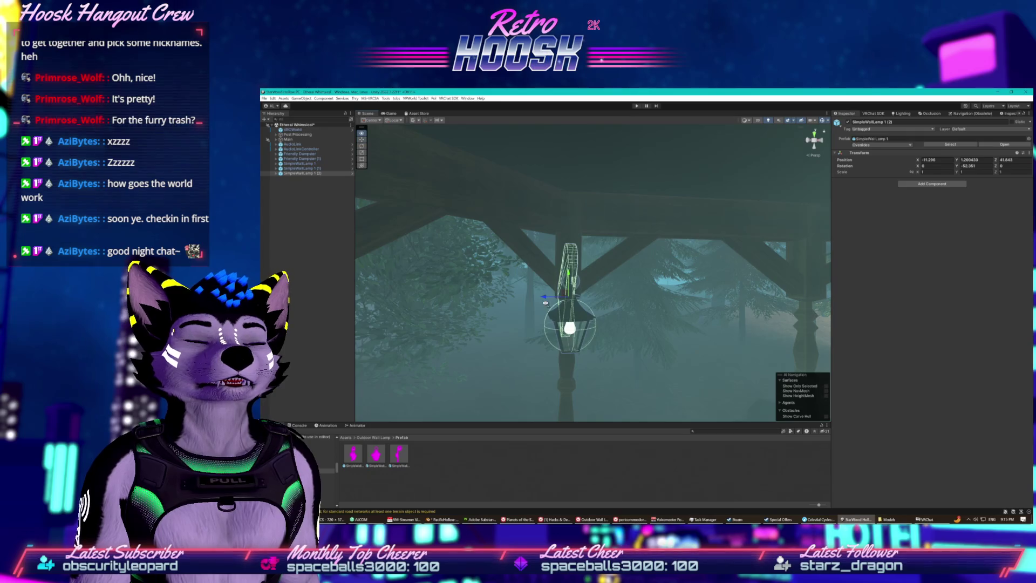
drag(469, 298, 509, 328)
scroll(508, 328, up, 5)
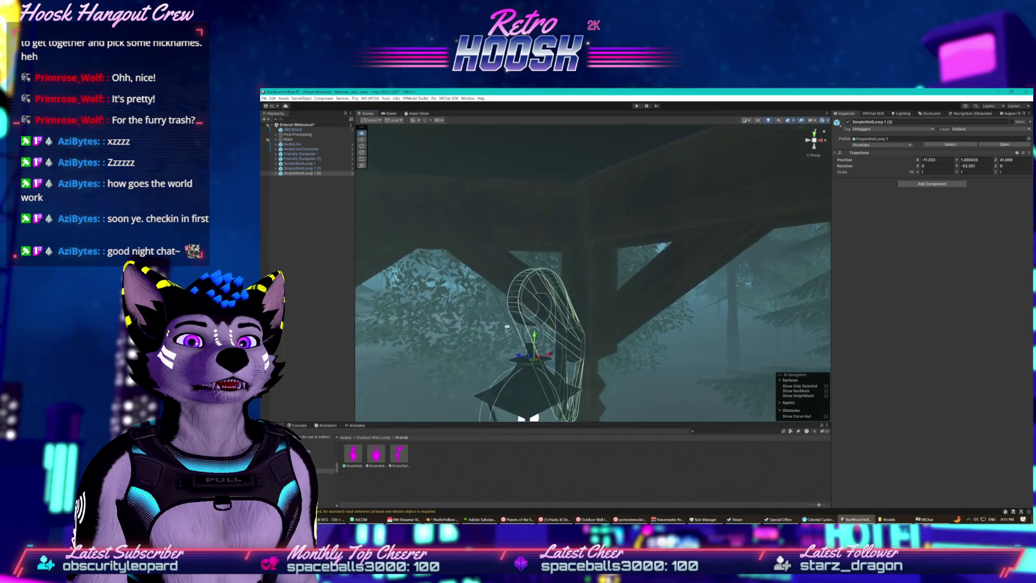
scroll(507, 331, up, 2)
drag(486, 367, 505, 265)
scroll(505, 265, down, 10)
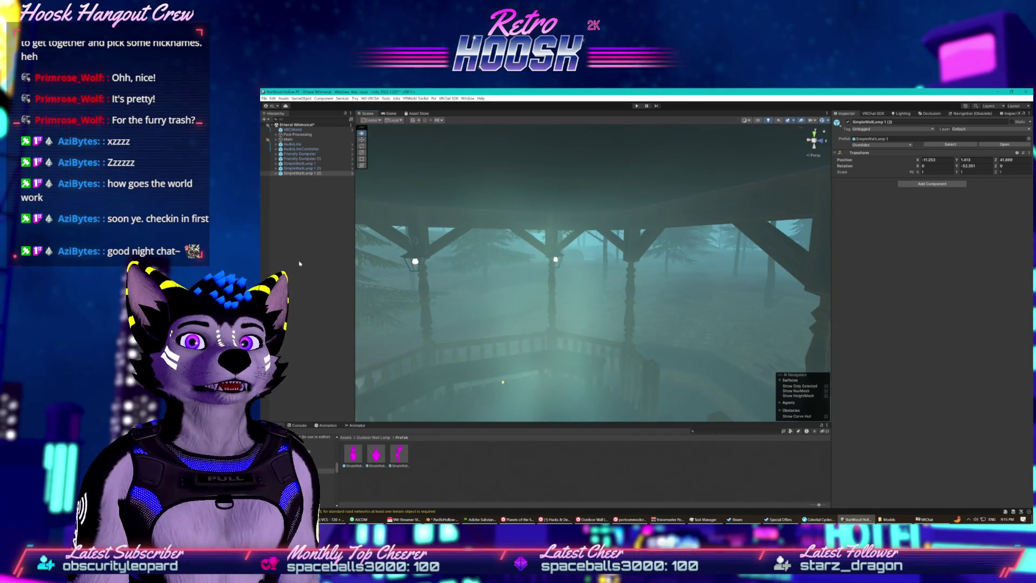
scroll(467, 265, up, 10)
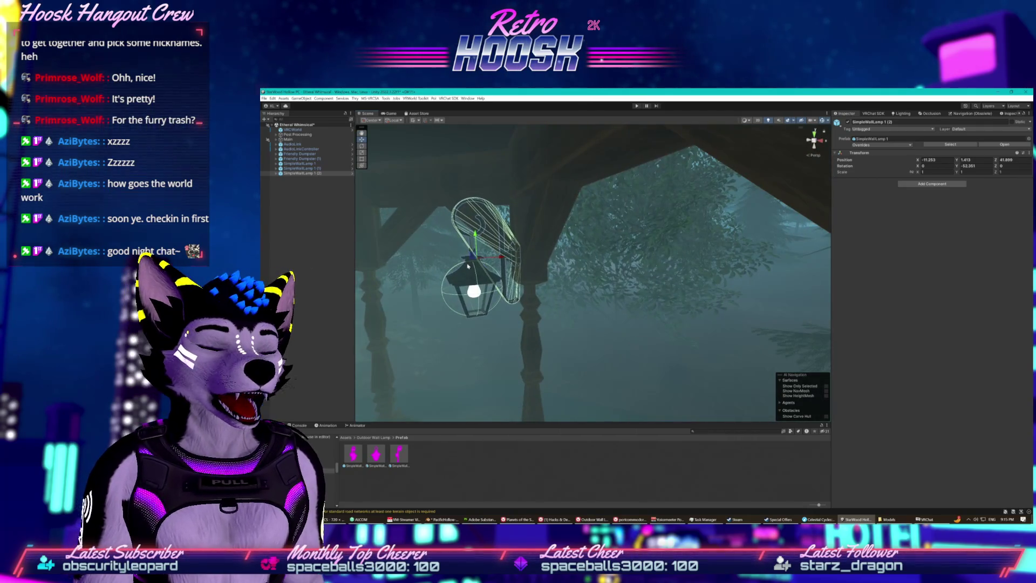
- Frame the lamps and delete the extra copy SimpleWallLamp 1 (2)
right_click(318, 175)
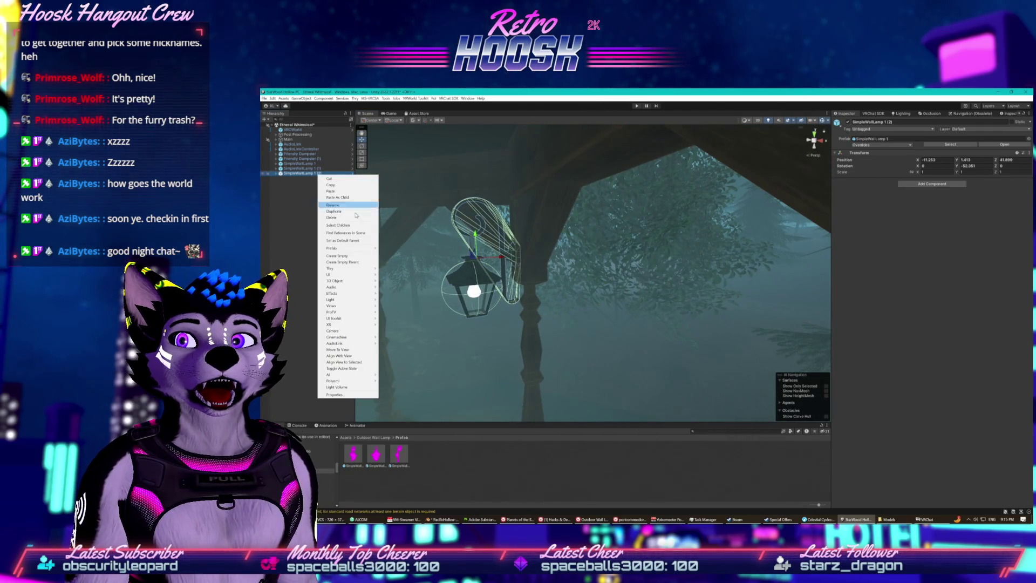
click(432, 239)
scroll(421, 243, down, 10)
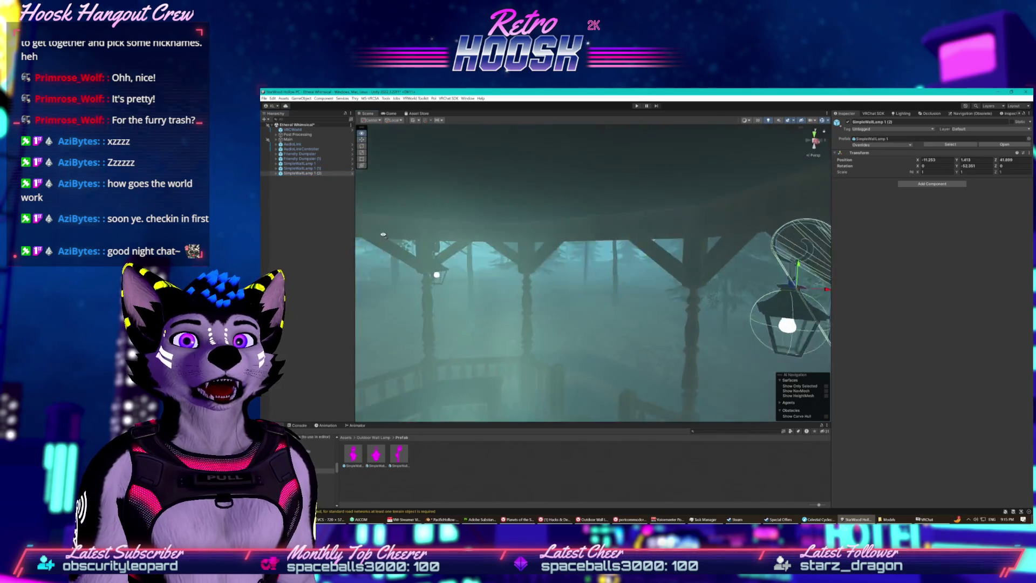
click(571, 250)
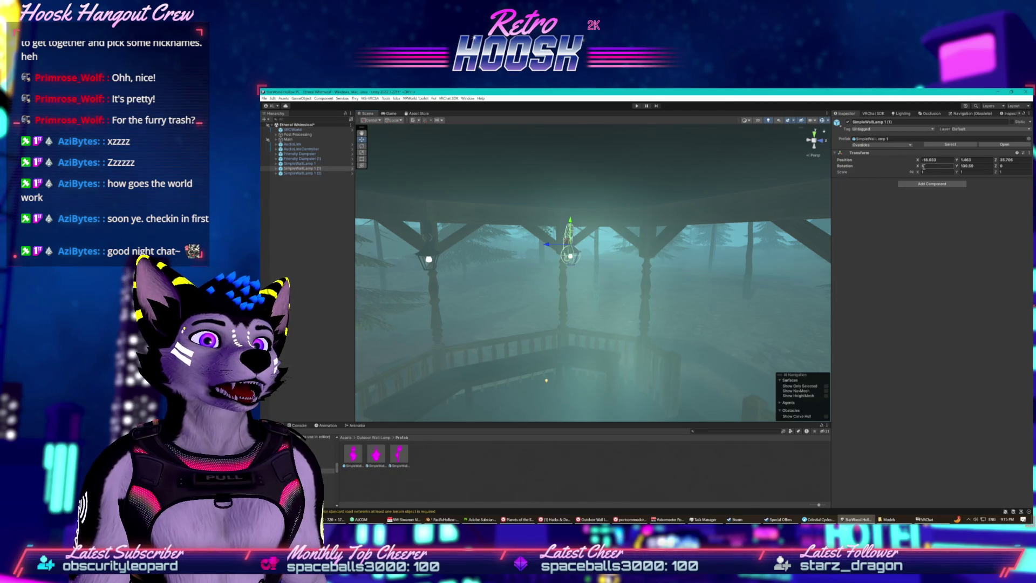
key(f)
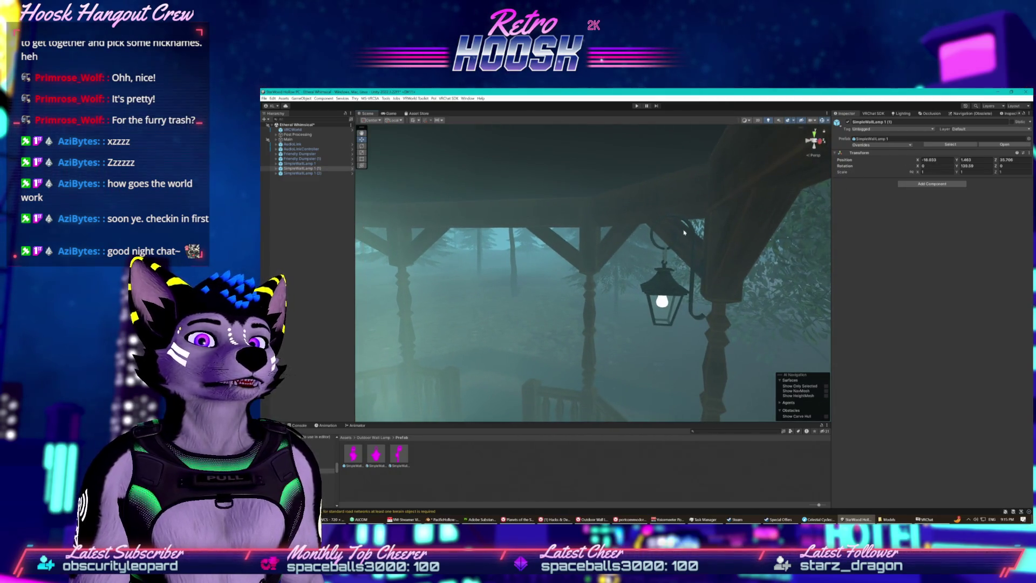
click(660, 285)
key(Delete)
scroll(645, 258, down, 5)
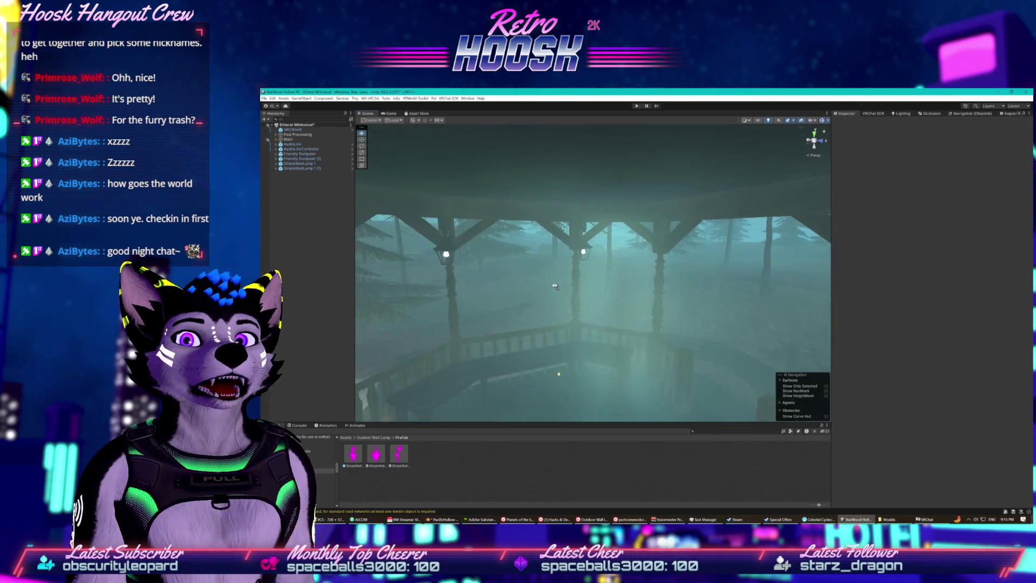
- Select the remaining wall lamp and drag it over to another gazebo post
click(686, 253)
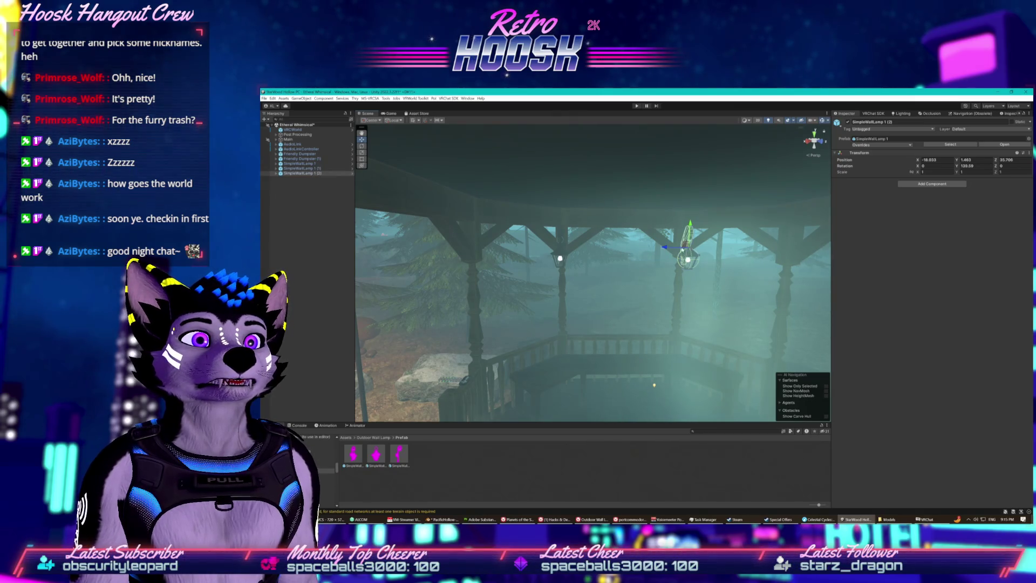
drag(615, 251, 622, 251)
key(f)
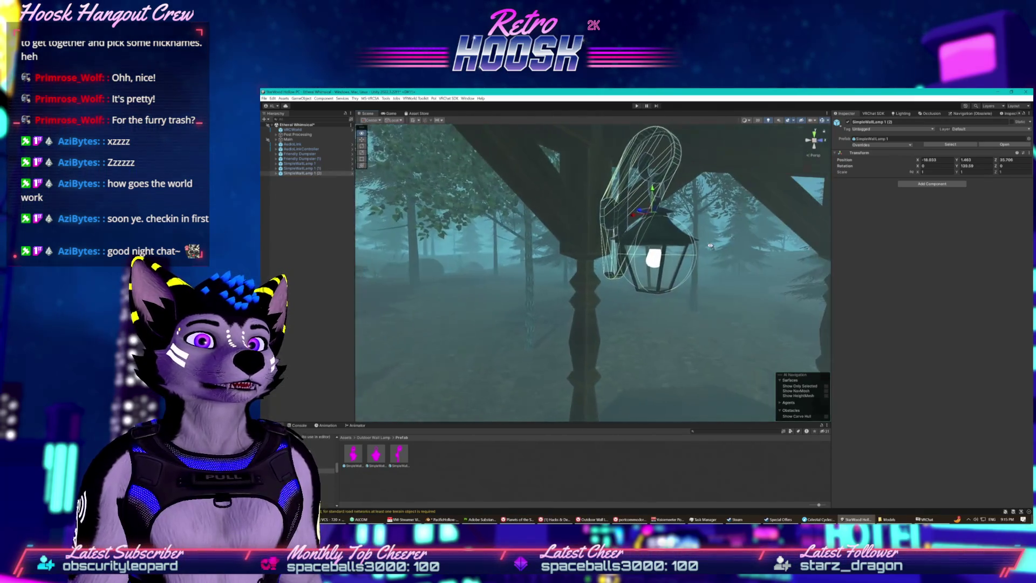
drag(632, 216, 719, 231)
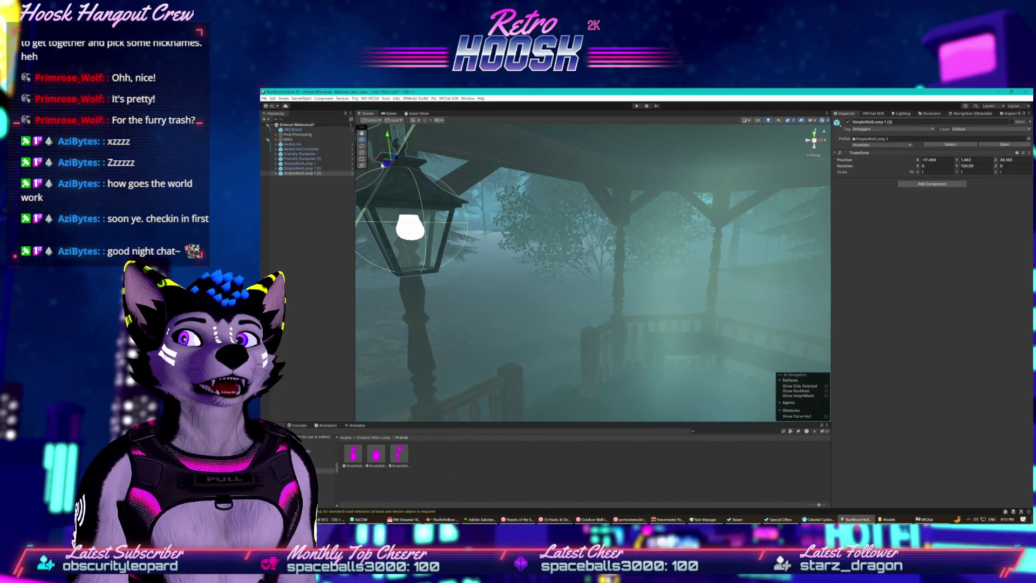
drag(376, 160, 732, 203)
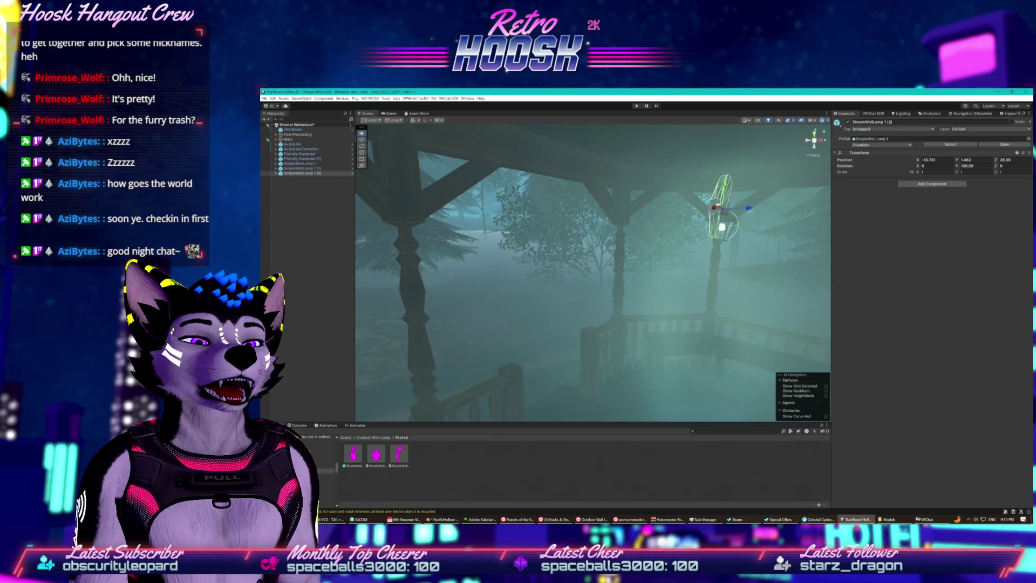
- Slide the lamp snugly against the post, ending near X -11.2, Z 41.75
key(f)
mouse_move(539, 259)
mouse_down()
mouse_move(477, 228)
mouse_move(701, 201)
mouse_move(765, 212)
mouse_move(616, 211)
mouse_up()
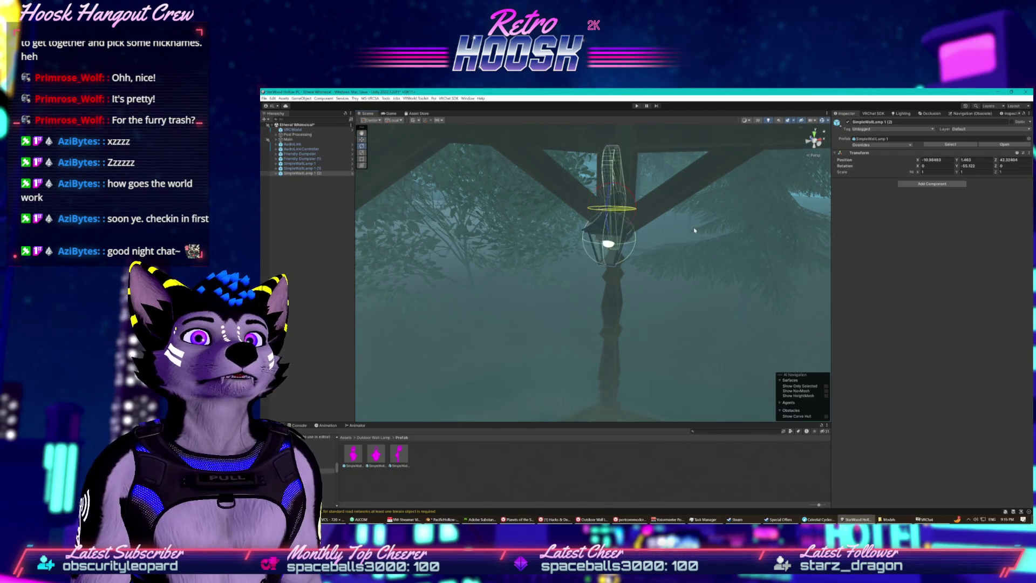
mouse_move(690, 230)
mouse_down()
mouse_move(659, 213)
mouse_move(638, 217)
mouse_up()
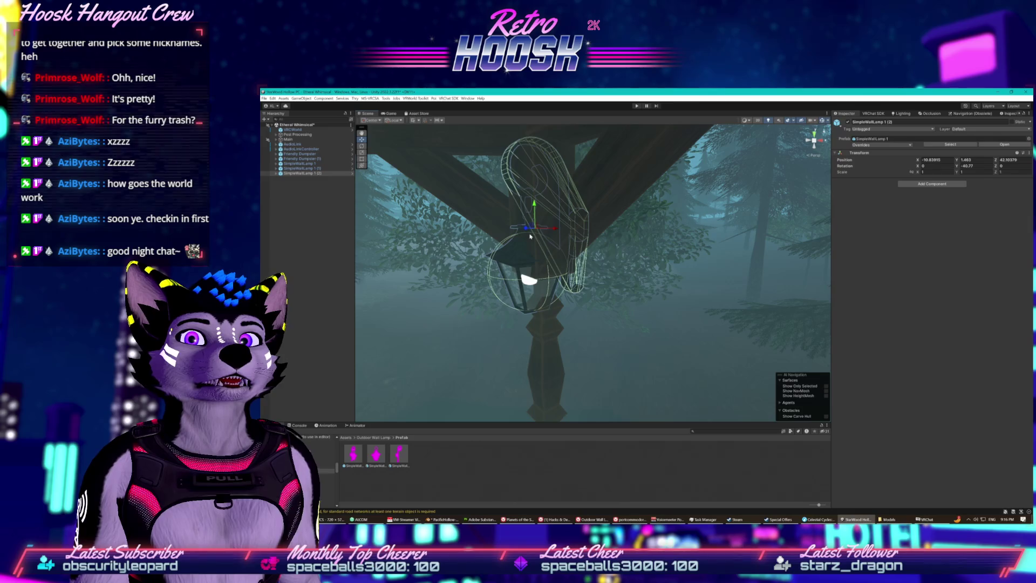
drag(539, 230, 456, 260)
key(f)
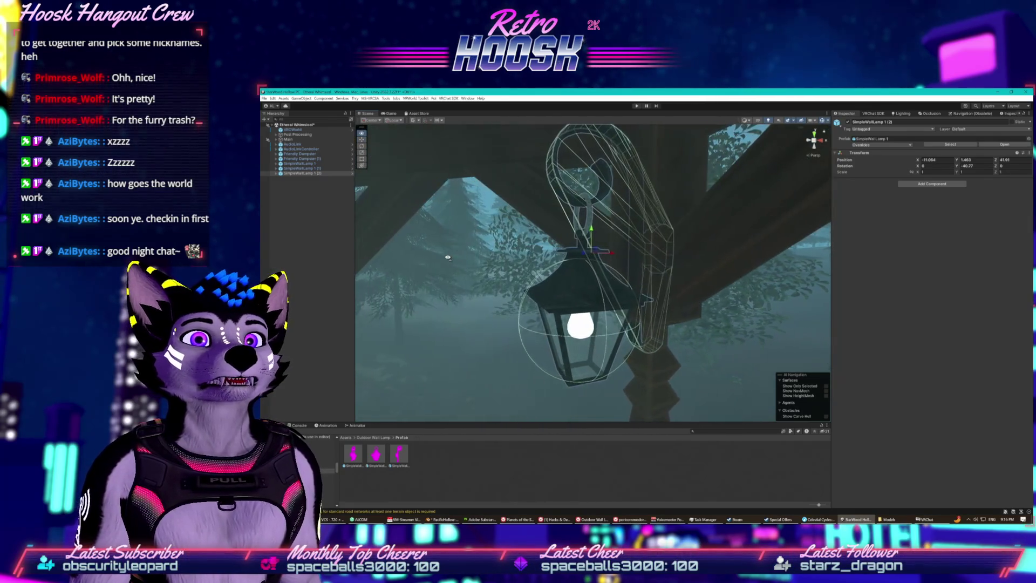
mouse_move(605, 259)
mouse_down()
mouse_move(562, 260)
mouse_move(684, 251)
mouse_move(665, 246)
mouse_move(679, 241)
mouse_up()
scroll(679, 241, up, 5)
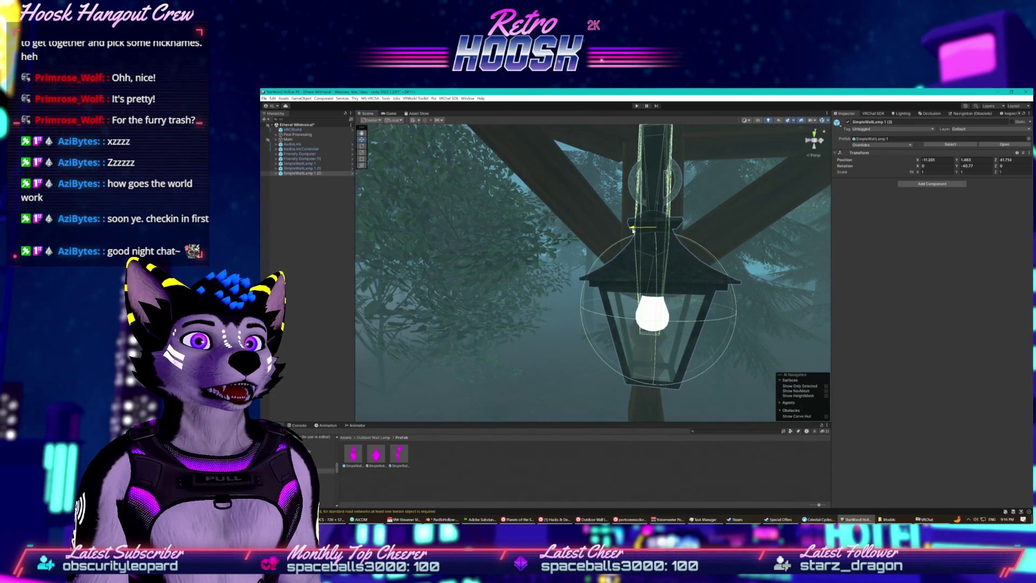
drag(633, 230, 636, 233)
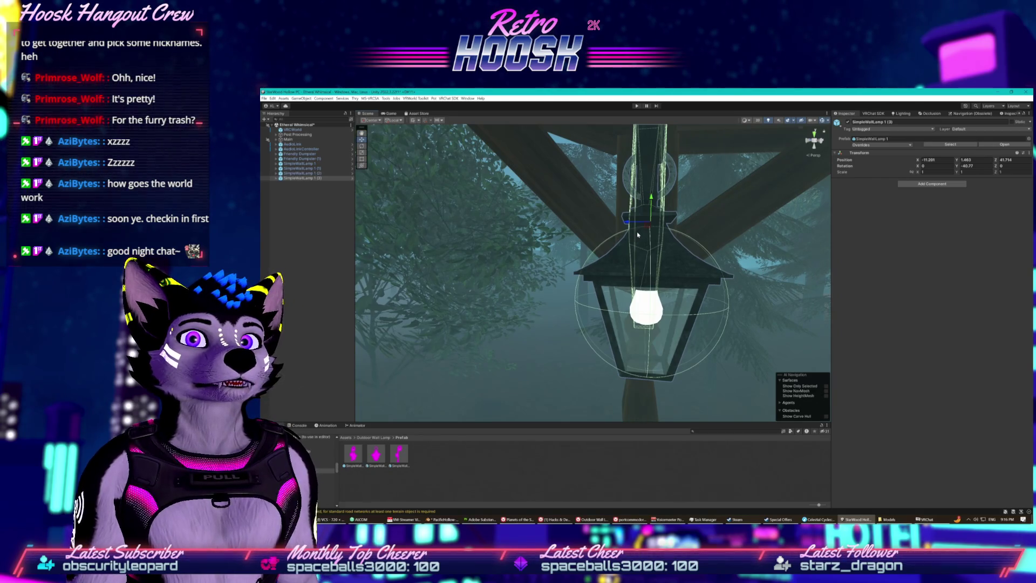
- Shift lamp copy SimpleWallLamp 1 (3) onto the next post near X -8.72, Z 50.23, checking it from below
scroll(638, 234, down, 6)
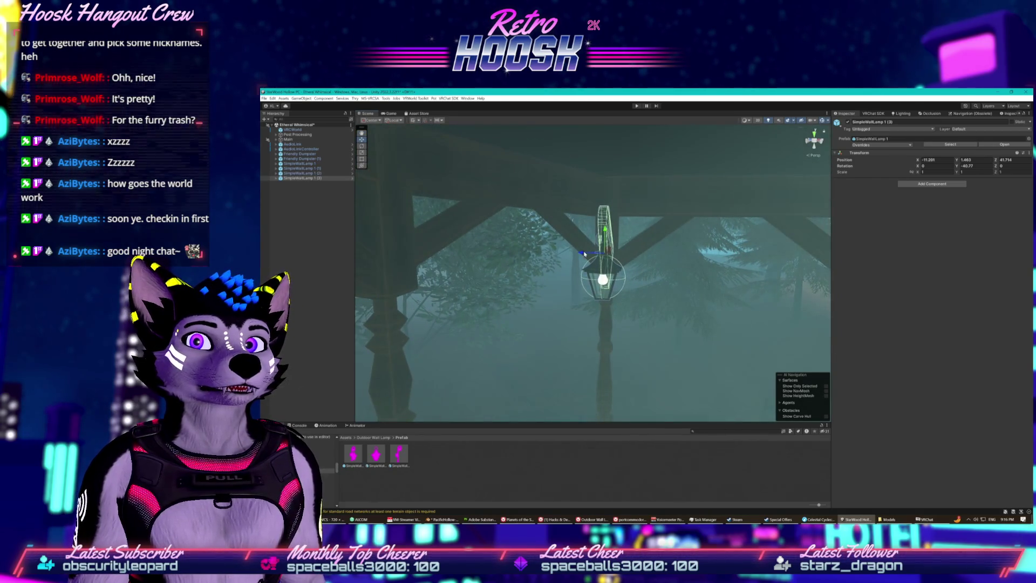
drag(683, 255, 699, 256)
key(f)
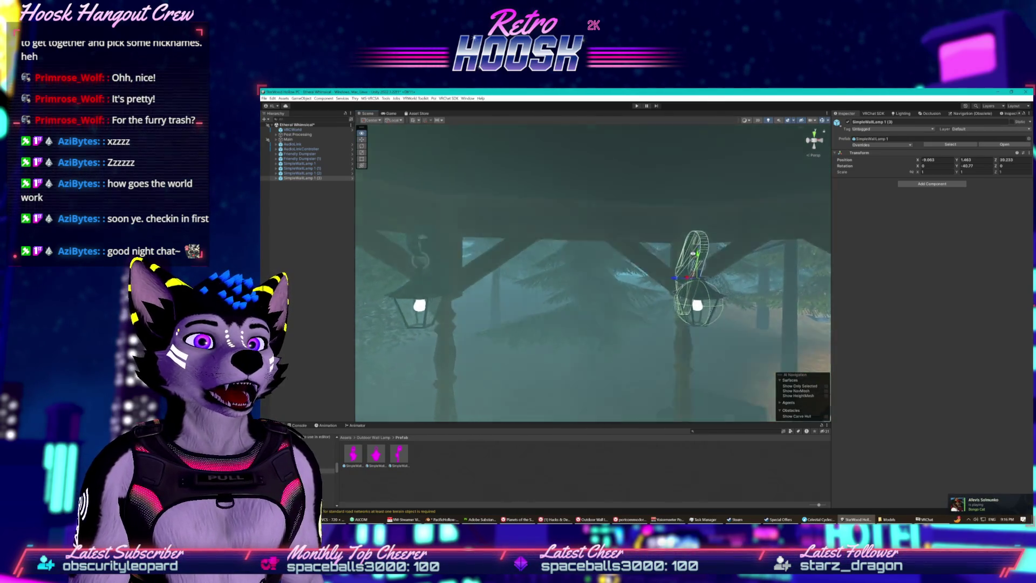
scroll(696, 265, up, 3)
drag(696, 264, 622, 274)
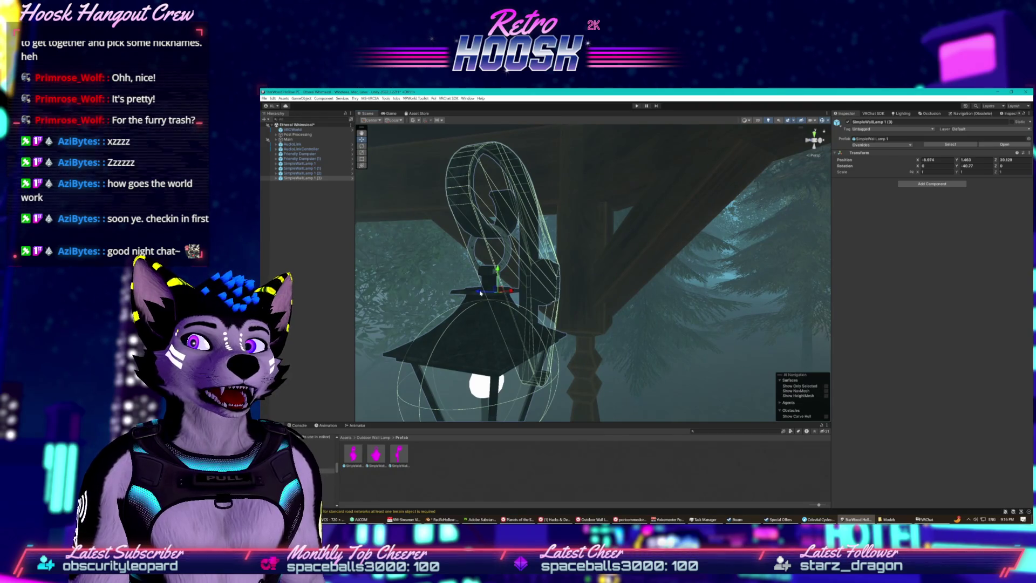
mouse_move(480, 293)
mouse_down()
mouse_move(526, 293)
mouse_move(504, 283)
mouse_move(459, 304)
mouse_up()
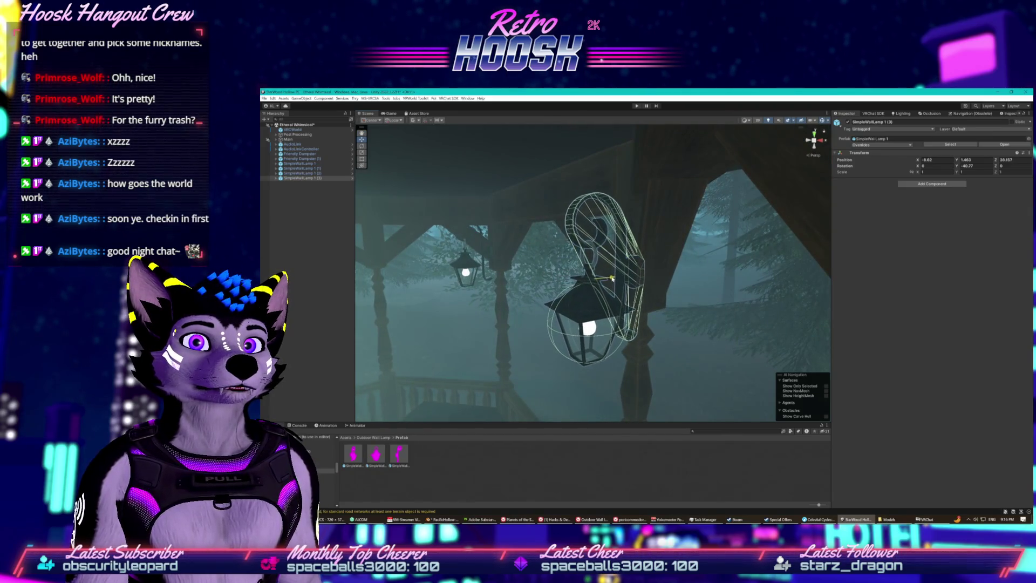
drag(612, 278, 657, 274)
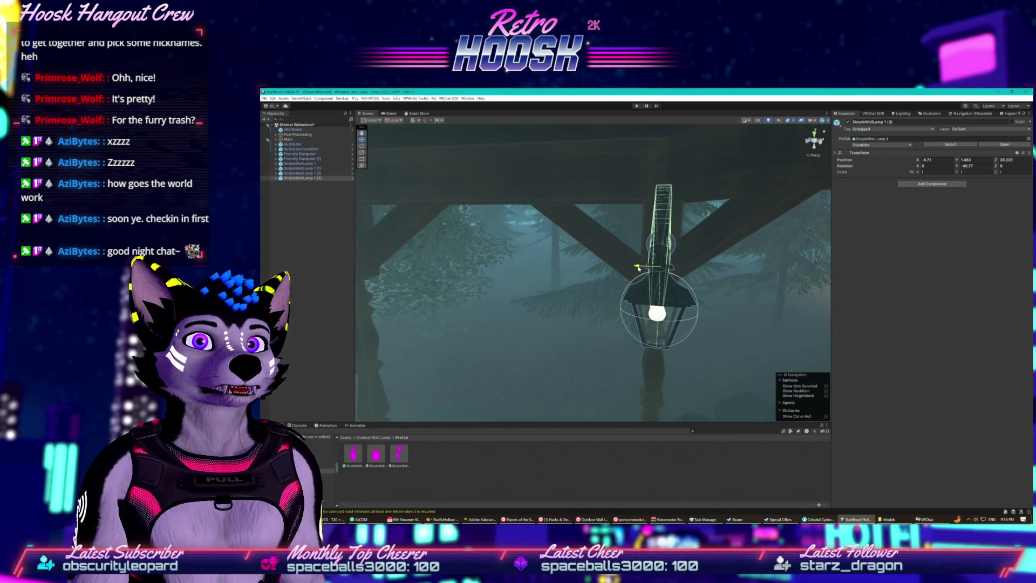
scroll(638, 268, up, 5)
mouse_move(638, 268)
mouse_down()
mouse_move(632, 250)
mouse_move(552, 252)
mouse_move(564, 241)
mouse_move(551, 284)
mouse_move(436, 390)
mouse_up()
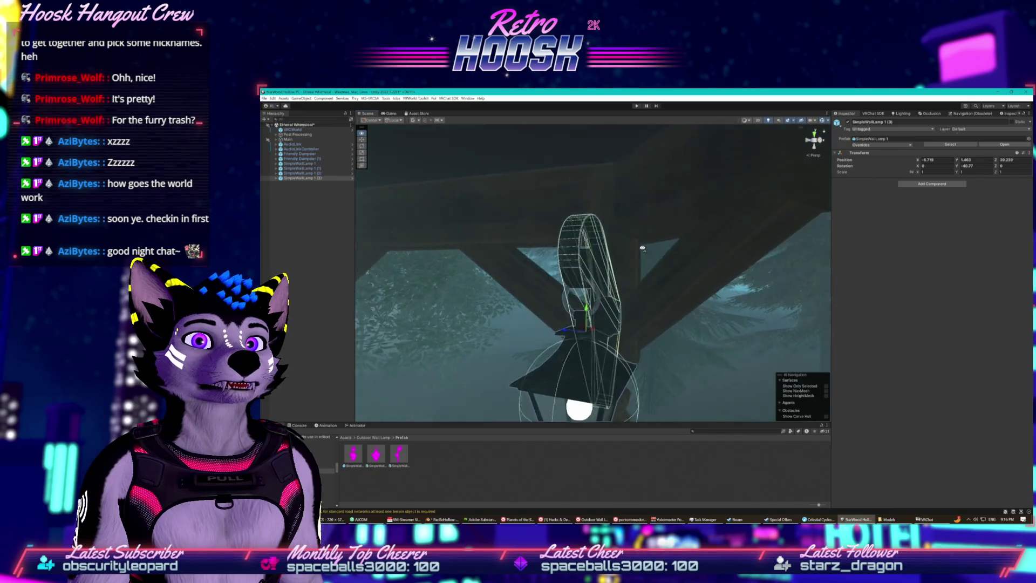
drag(545, 345, 565, 359)
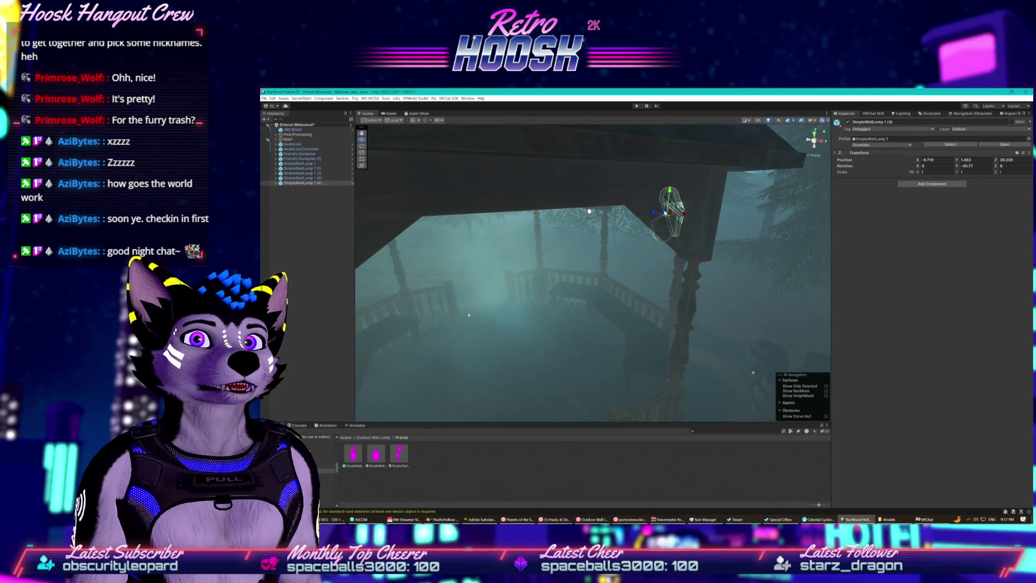
- Move SimpleWallLamp 1 (4) to its post and rotate it to Y -132.5 to face outward
mouse_move(726, 252)
mouse_down()
mouse_move(738, 255)
mouse_move(740, 240)
mouse_move(711, 246)
mouse_up()
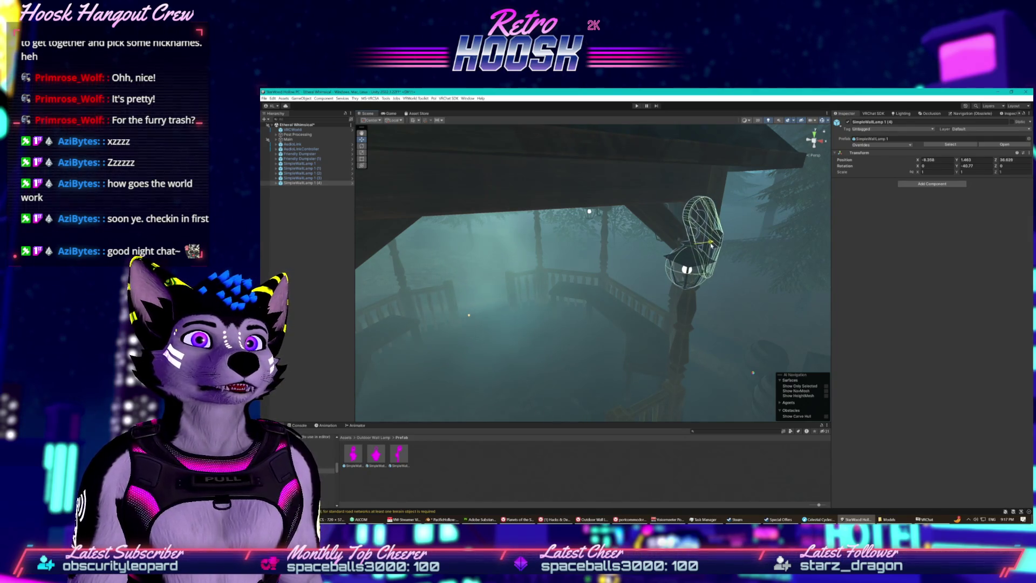
scroll(674, 246, up, 5)
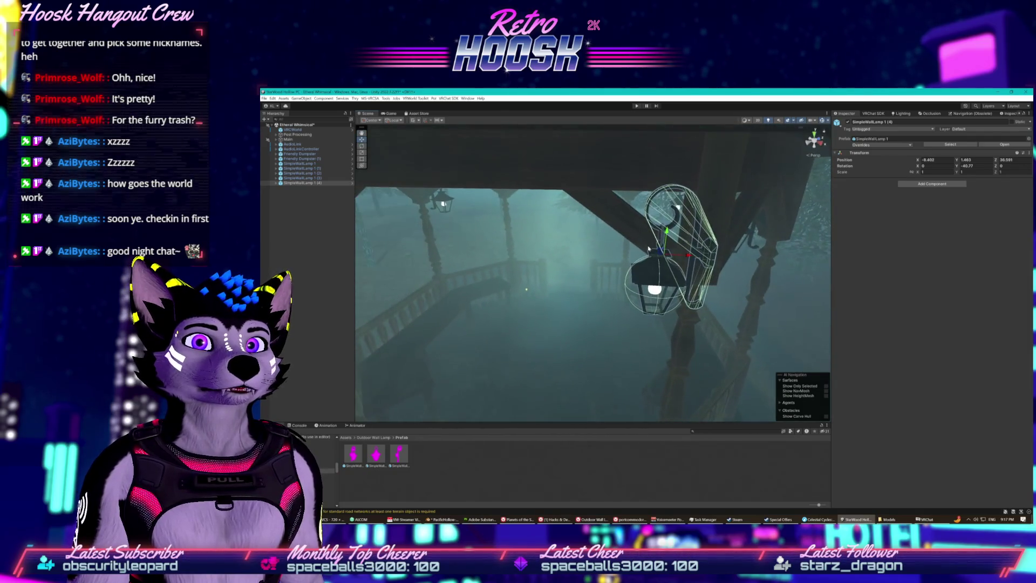
click(361, 145)
mouse_move(685, 255)
mouse_down()
mouse_move(710, 269)
mouse_move(644, 261)
mouse_move(626, 237)
mouse_move(669, 239)
mouse_move(576, 251)
mouse_move(514, 276)
mouse_move(501, 216)
mouse_move(462, 167)
mouse_move(639, 250)
mouse_move(626, 253)
mouse_move(640, 260)
mouse_move(594, 267)
mouse_move(550, 256)
mouse_move(548, 265)
mouse_move(598, 264)
mouse_move(558, 264)
mouse_up()
- Duplicate it as SimpleWallLamp 1 (5) and fit it snugly against the last post
key(ctrl+d)
drag(376, 264, 334, 267)
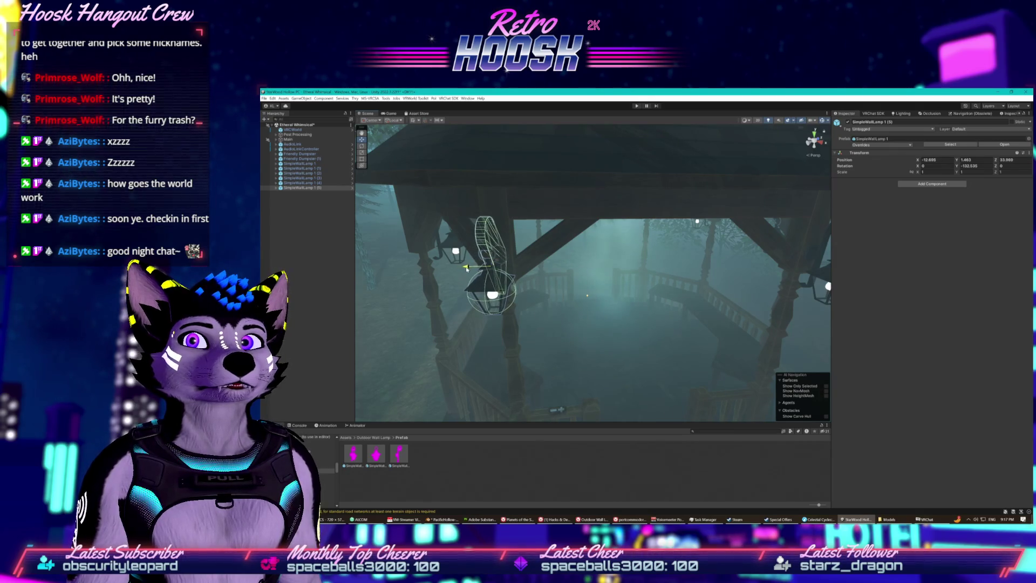
scroll(469, 268, up, 5)
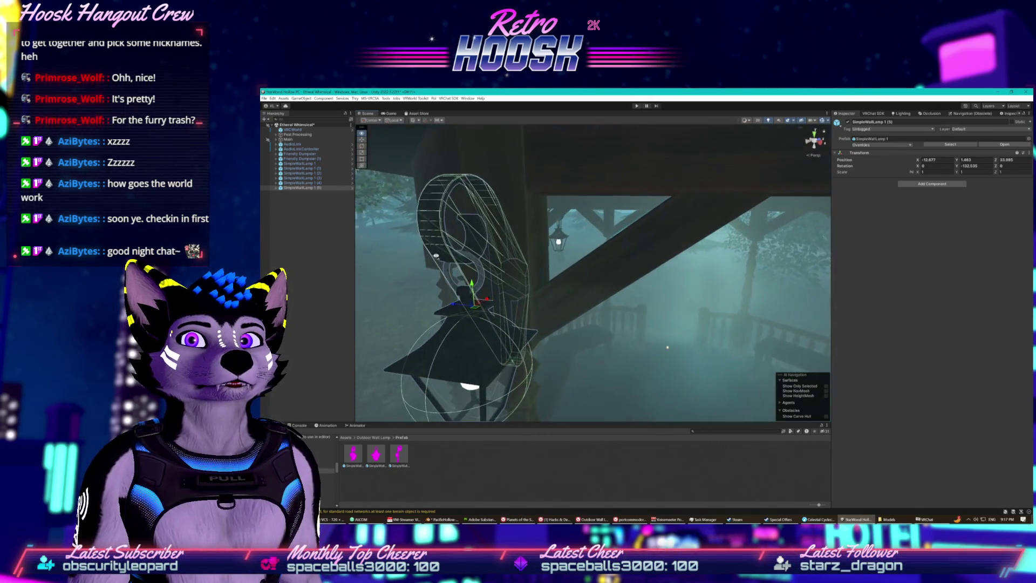
mouse_move(500, 298)
mouse_down()
mouse_move(472, 324)
mouse_move(616, 370)
mouse_move(498, 333)
mouse_move(523, 302)
mouse_up()
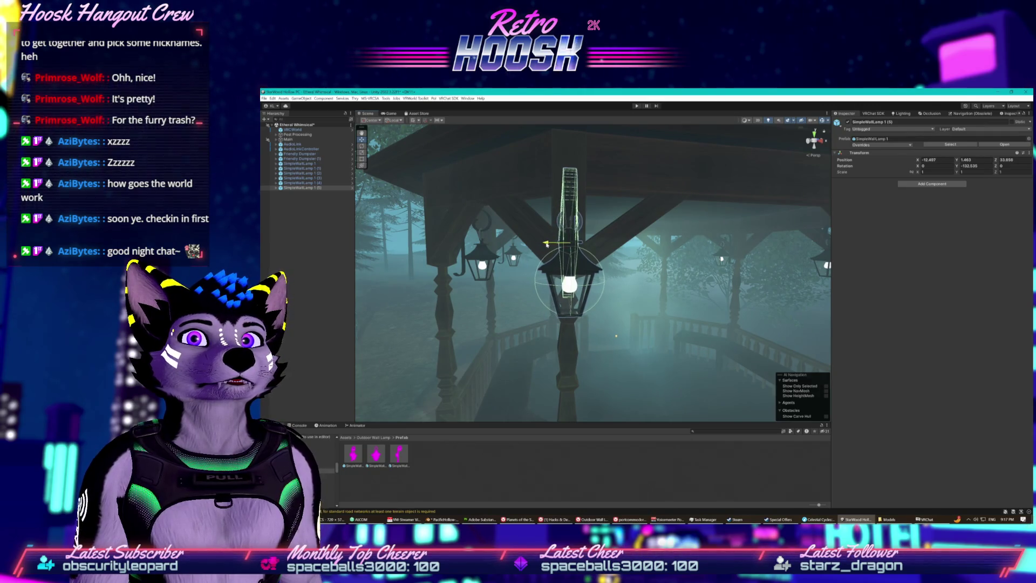
mouse_move(547, 244)
mouse_down()
mouse_move(565, 258)
mouse_move(617, 239)
mouse_up()
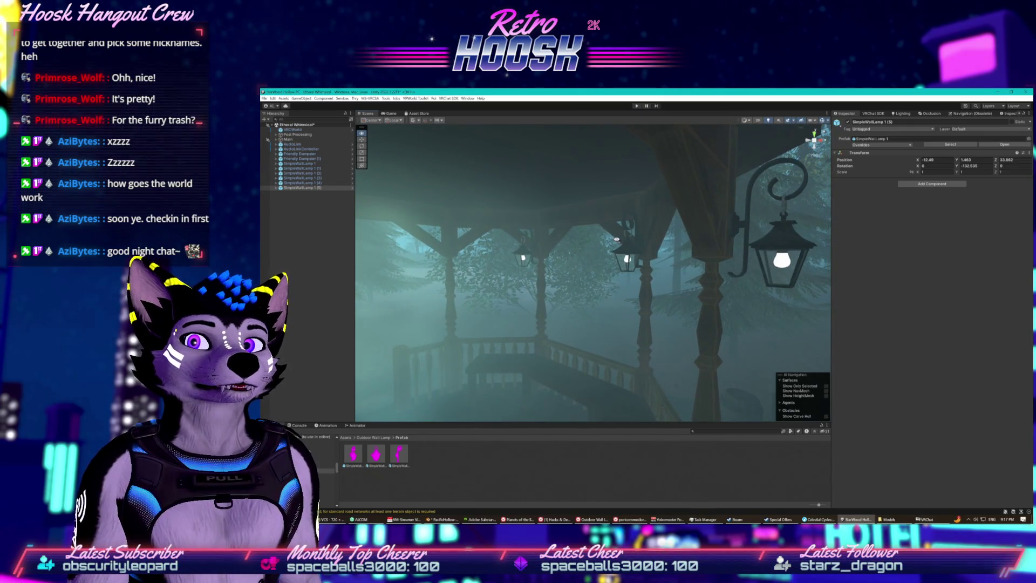
mouse_move(567, 229)
mouse_down()
mouse_move(715, 230)
mouse_move(497, 255)
mouse_move(554, 300)
mouse_move(636, 257)
mouse_up()
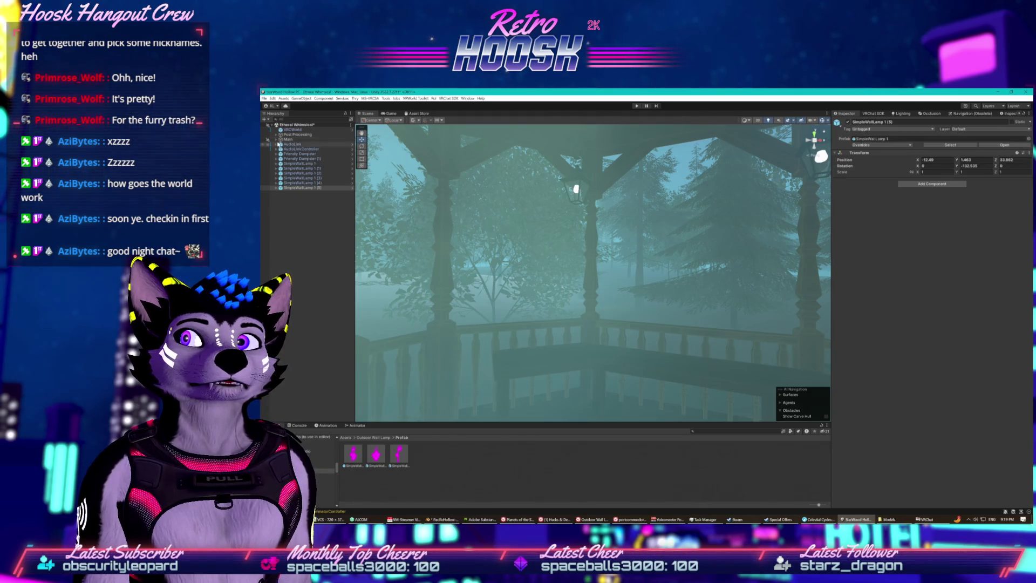
- Expand Main and the first StreetLamp1_Tall (Wood) to select and frame its Spot Light
click(277, 140)
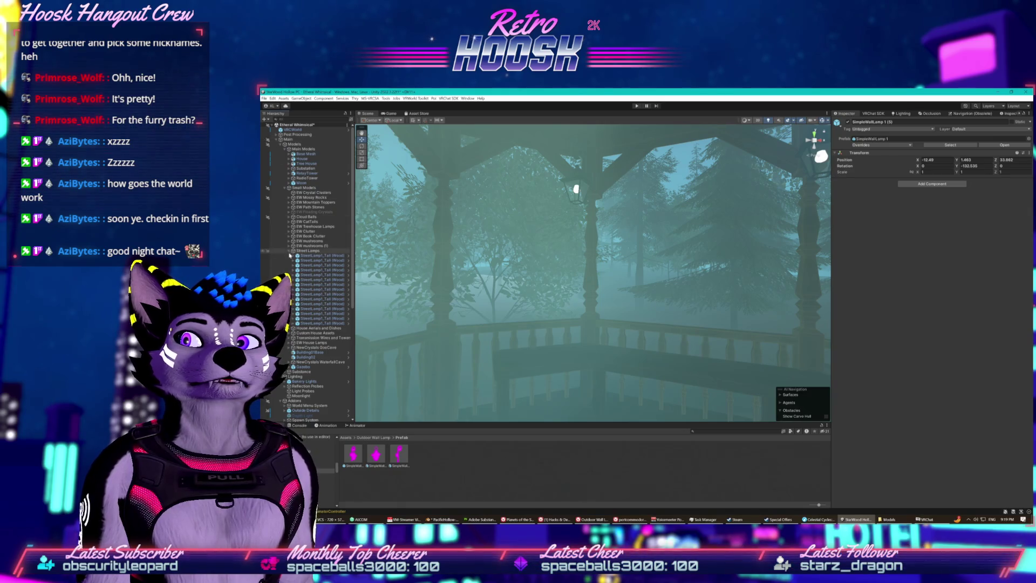
click(293, 257)
click(304, 265)
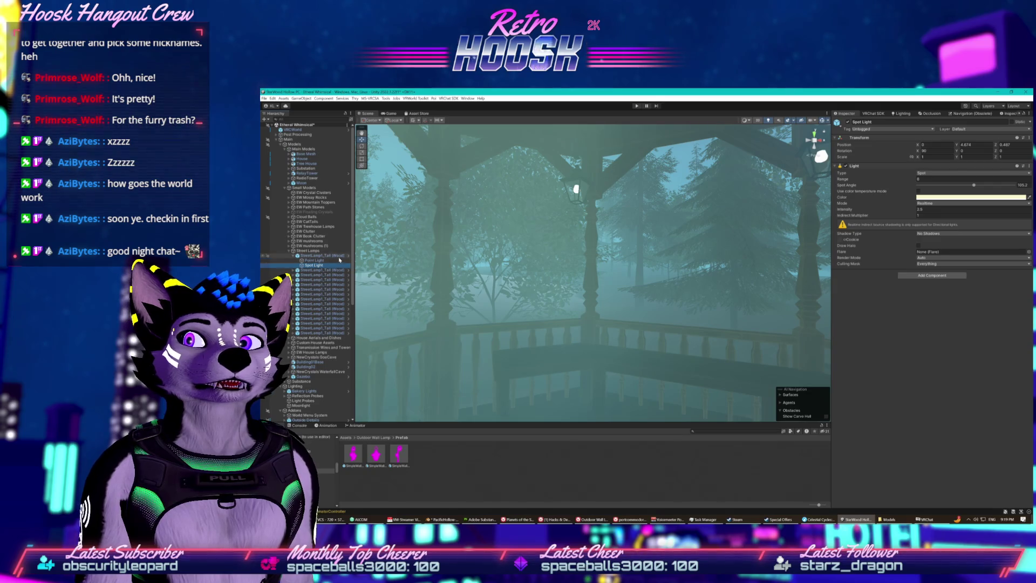
key(f)
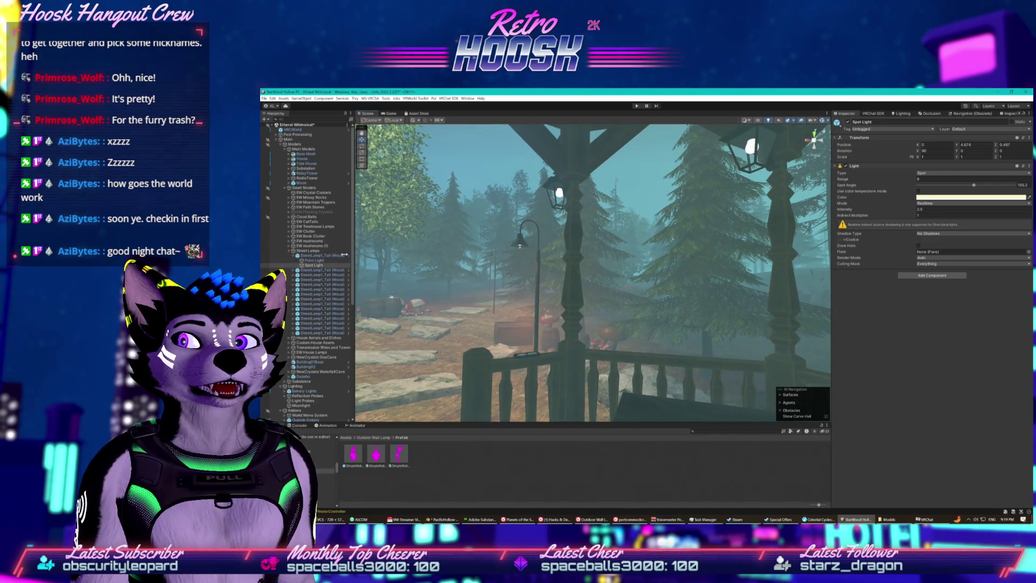
click(312, 265)
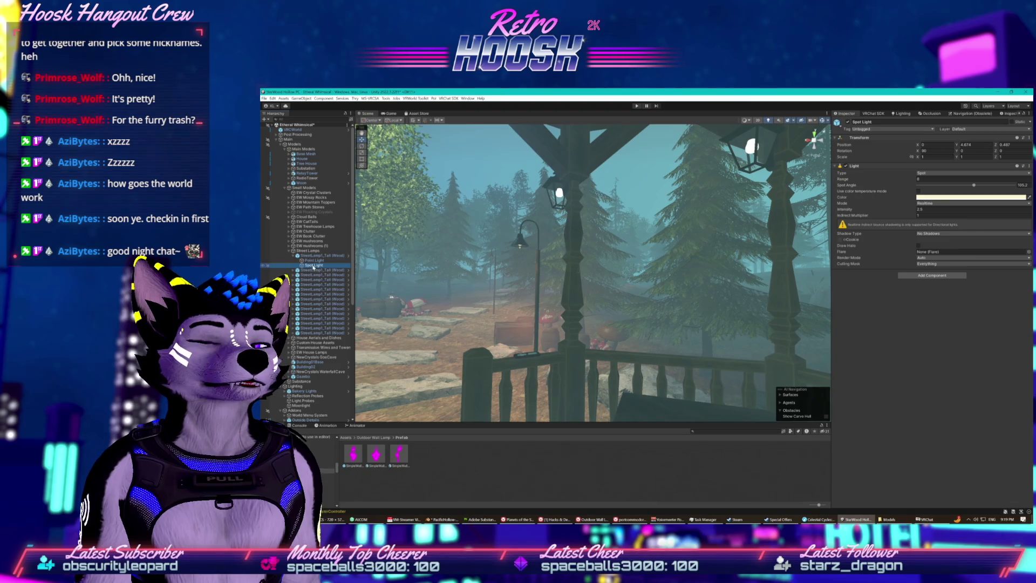
- Collapse Small Models, Models and Main, then select SimpleWallLamp 1 (1)
click(287, 188)
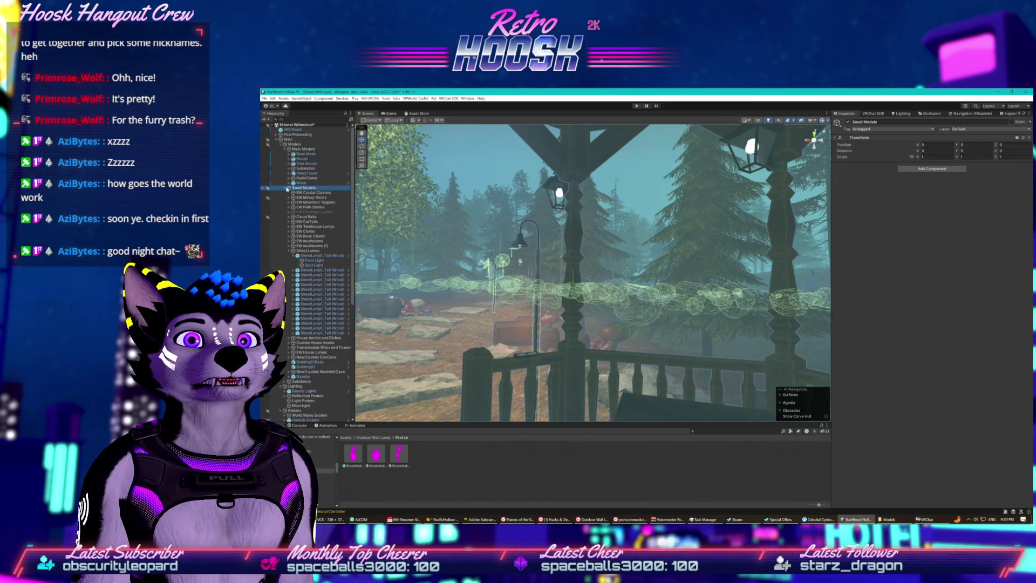
click(285, 188)
click(281, 145)
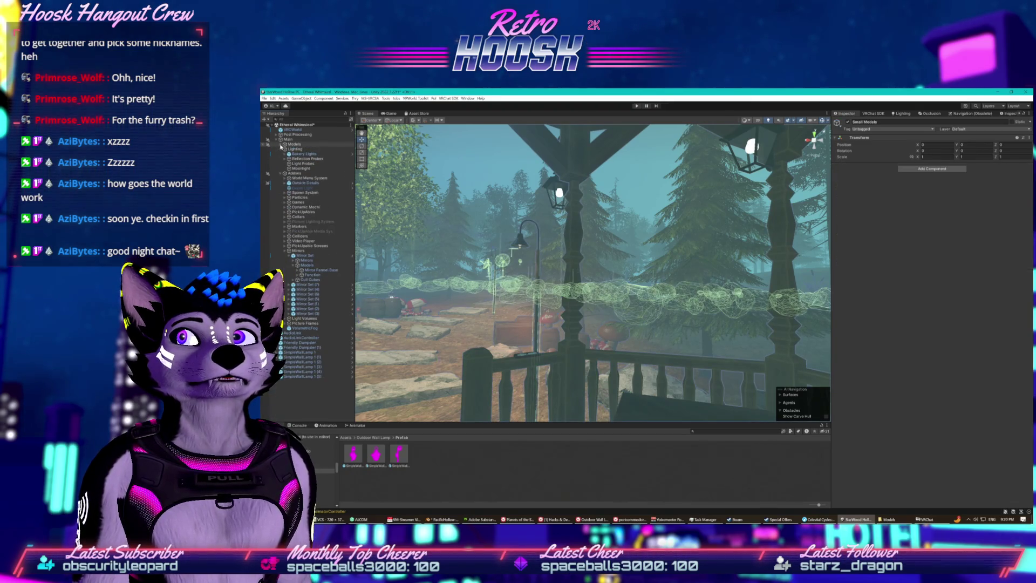
click(277, 139)
click(299, 168)
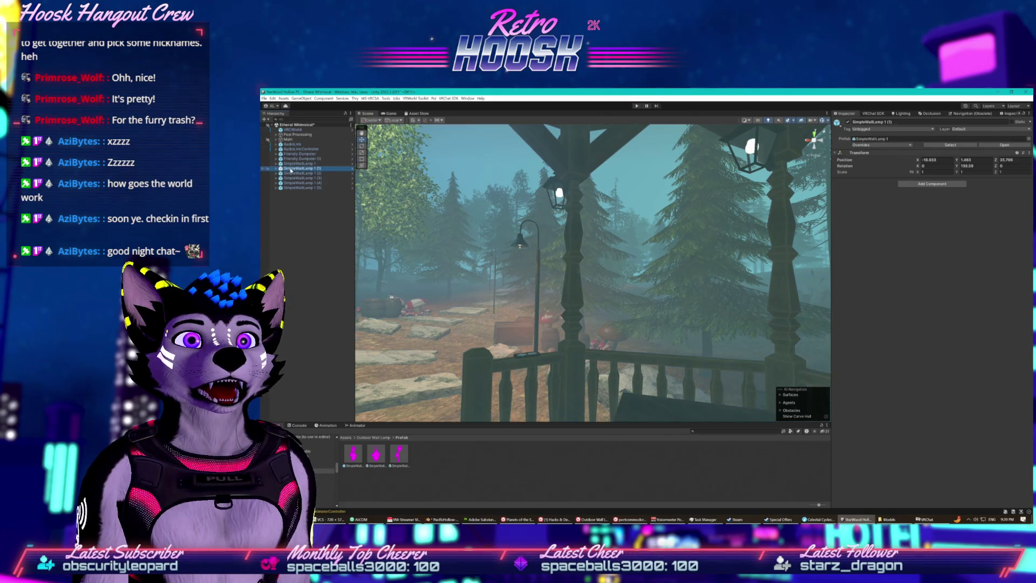
key(f)
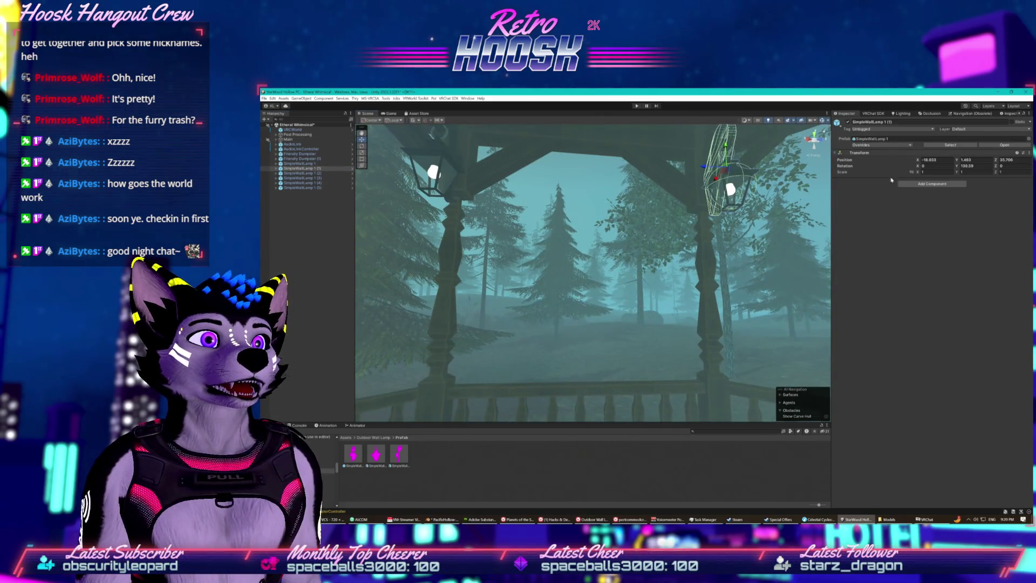
click(926, 184)
text(light)
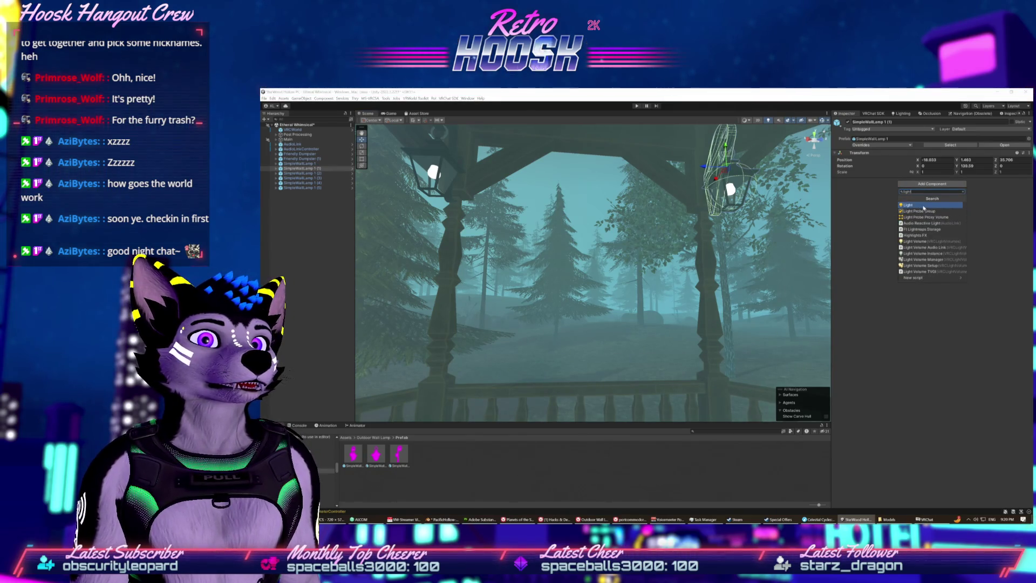
click(924, 206)
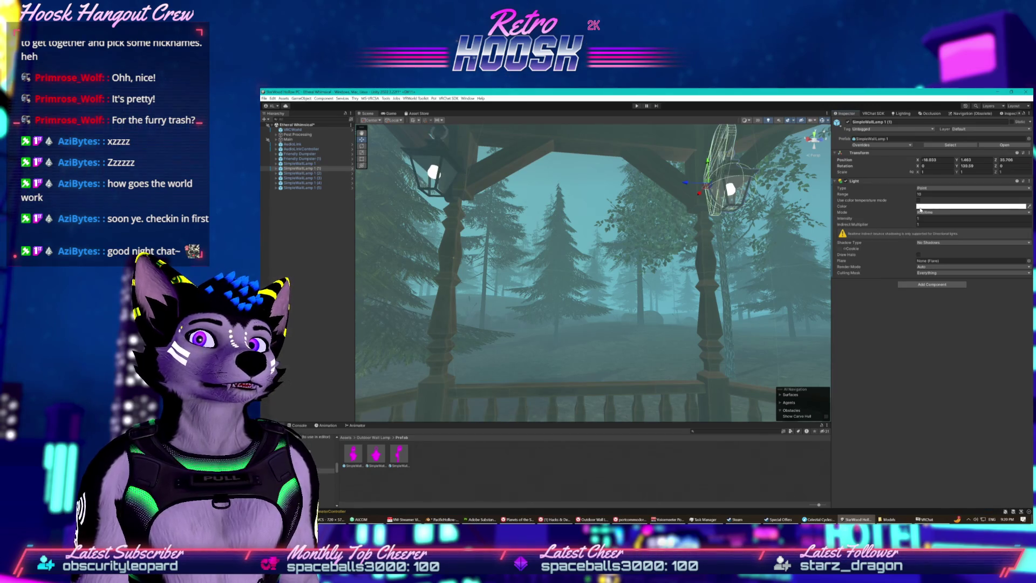
click(299, 173)
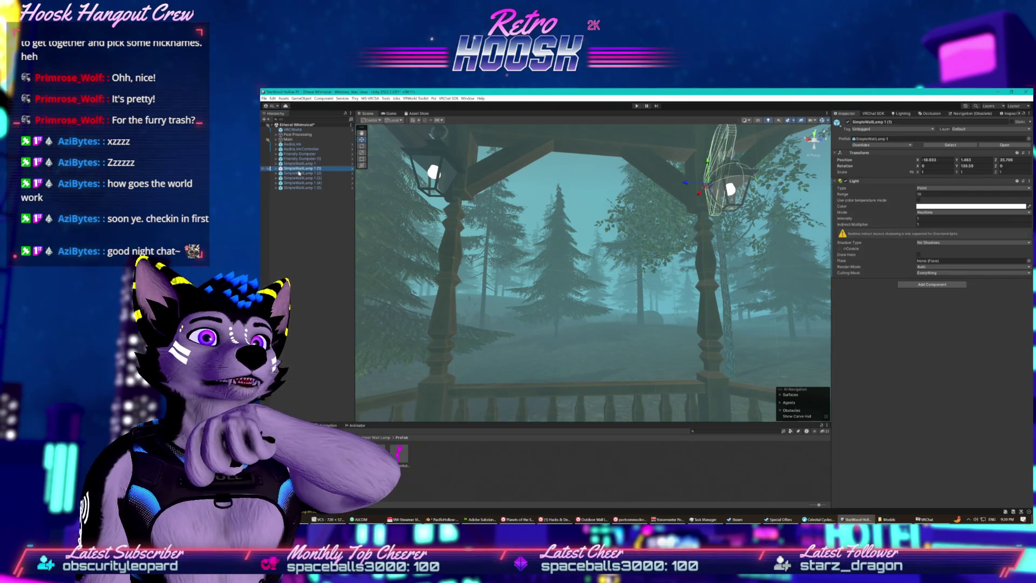
click(305, 168)
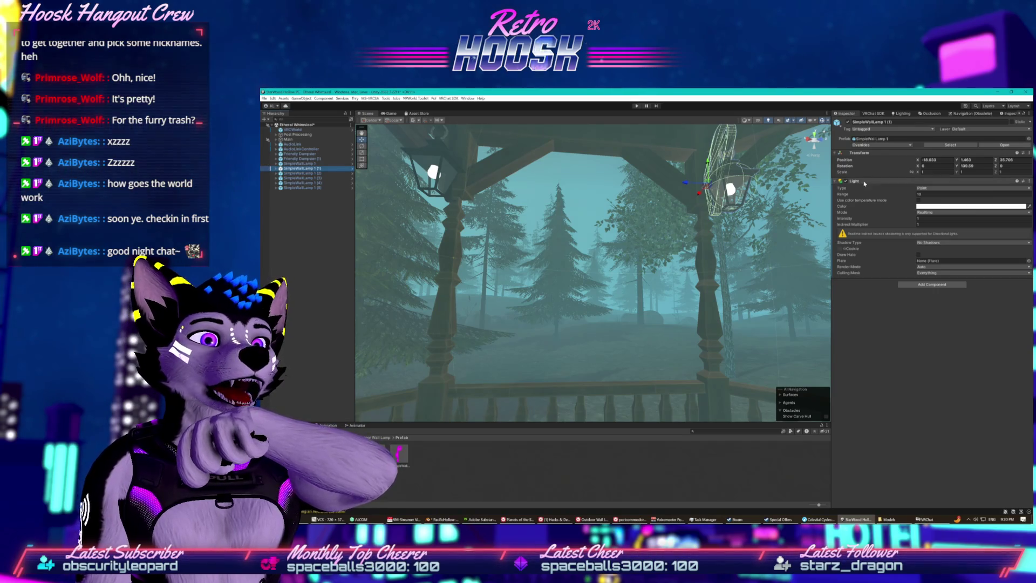
click(1029, 184)
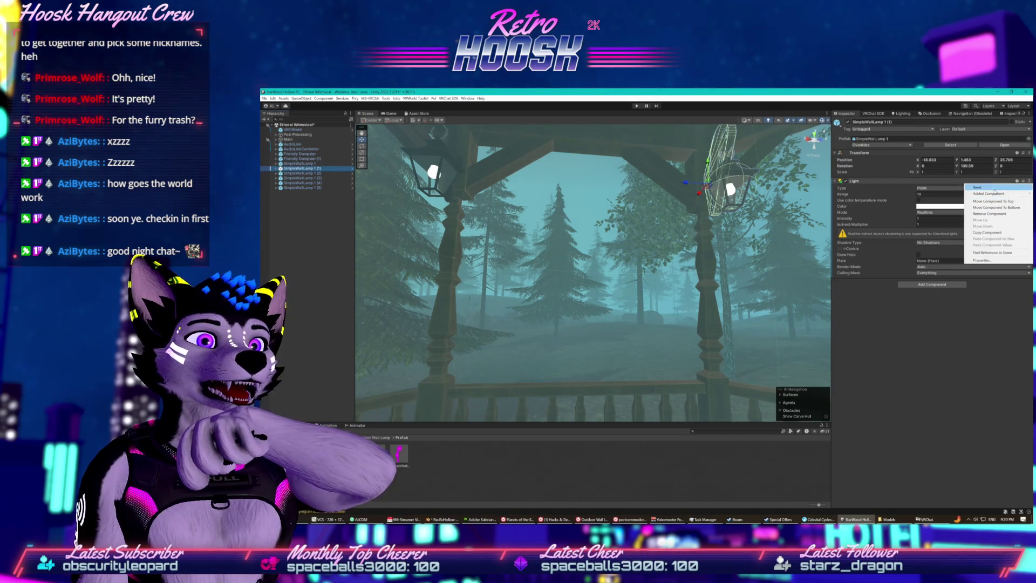
click(1008, 182)
right_click(1008, 183)
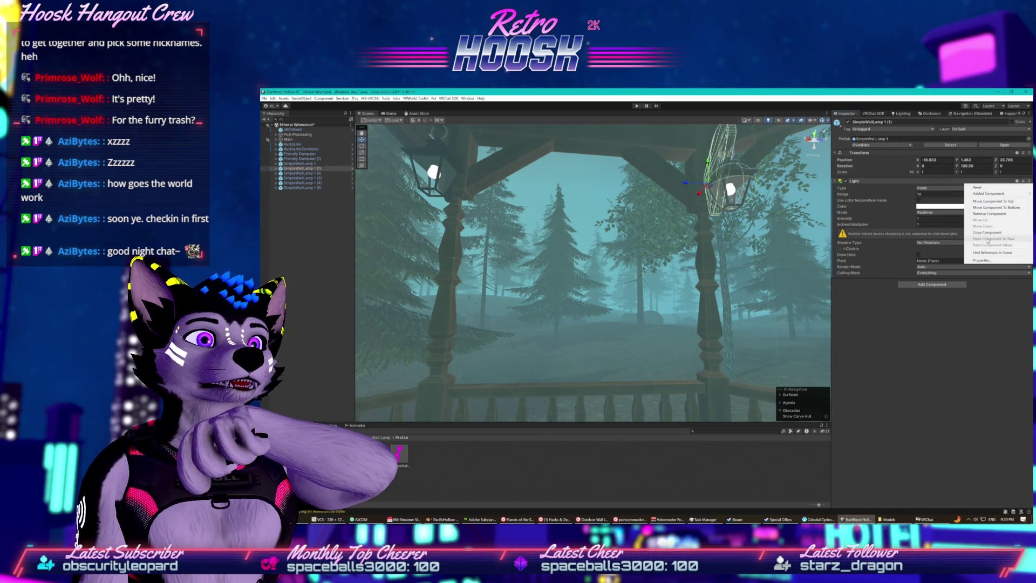
click(993, 190)
drag(461, 175, 498, 211)
click(491, 221)
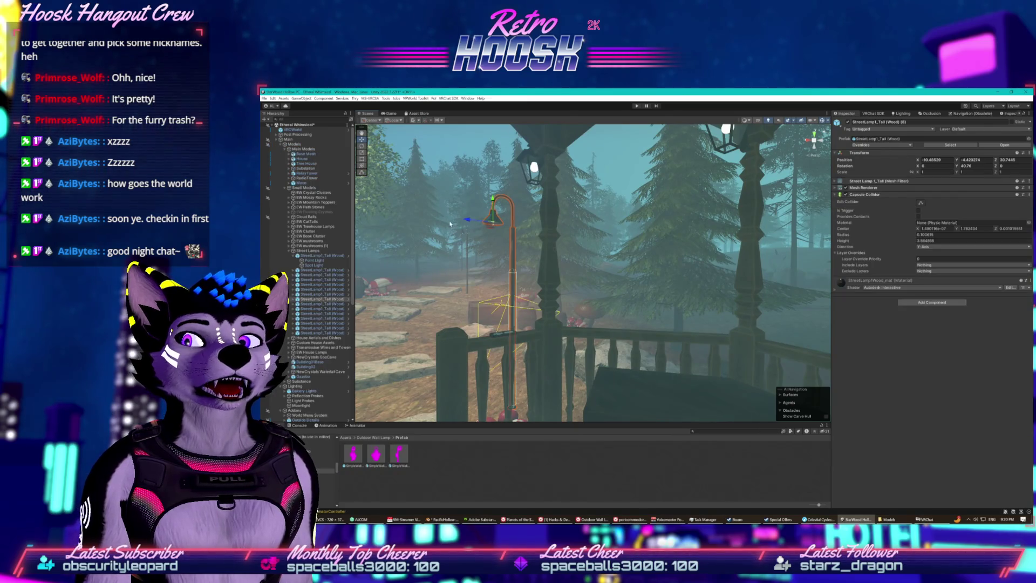
- Compare the street lamp's Spot Light and Point Light settings in the Inspector
click(314, 266)
key(Up)
key(Down)
key(Up)
key(Down)
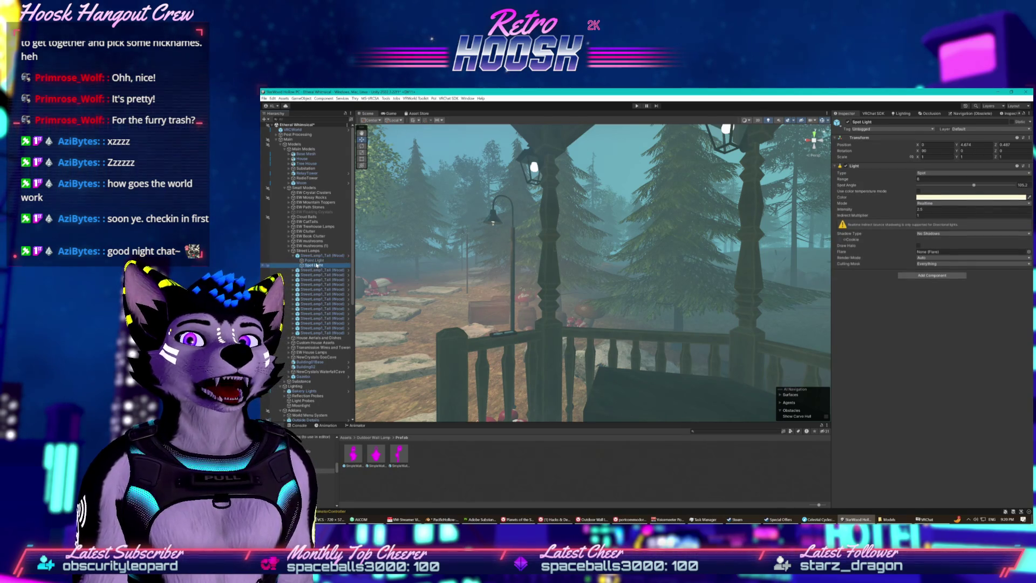
key(Up)
key(Down)
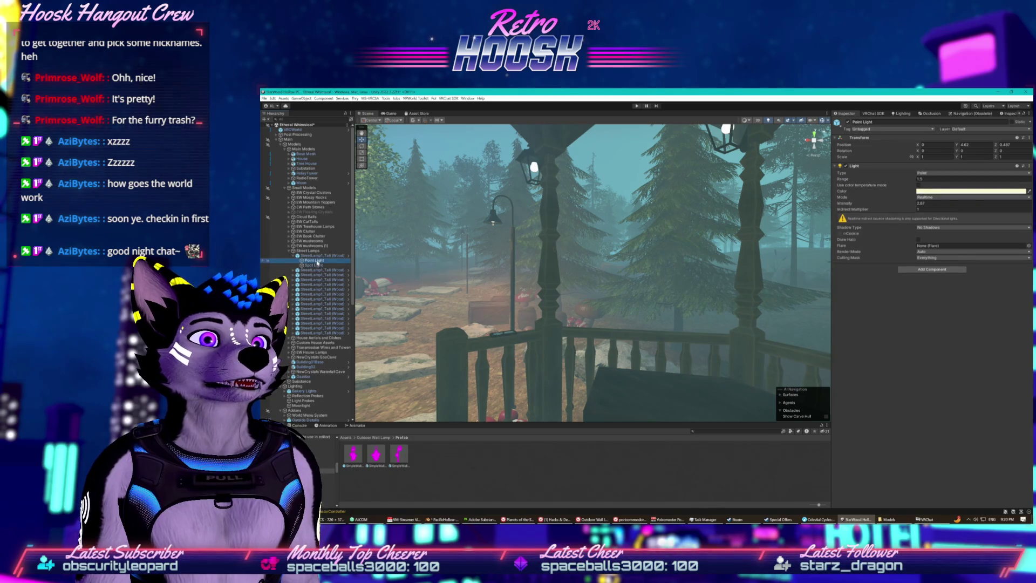
click(316, 266)
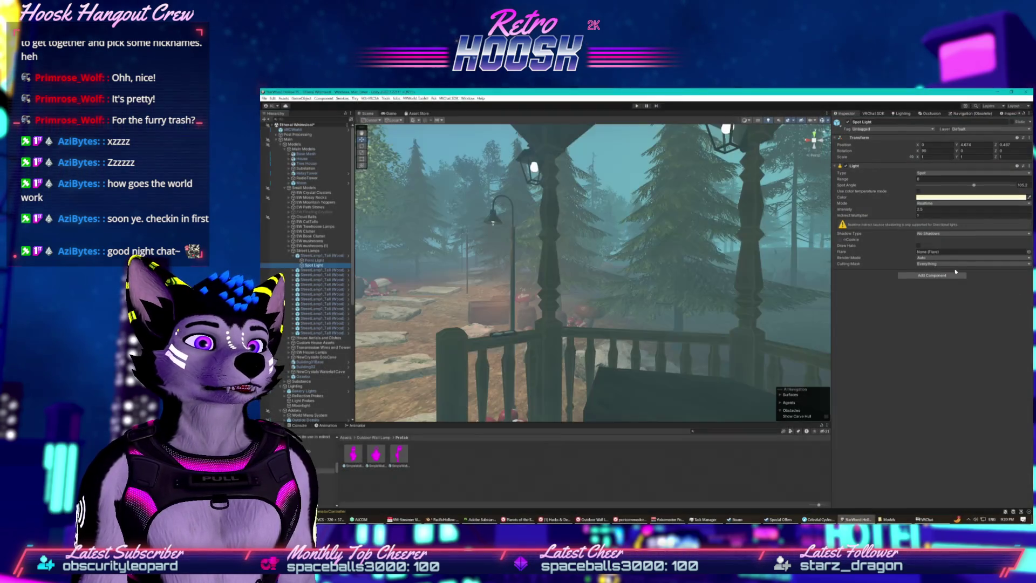
click(969, 466)
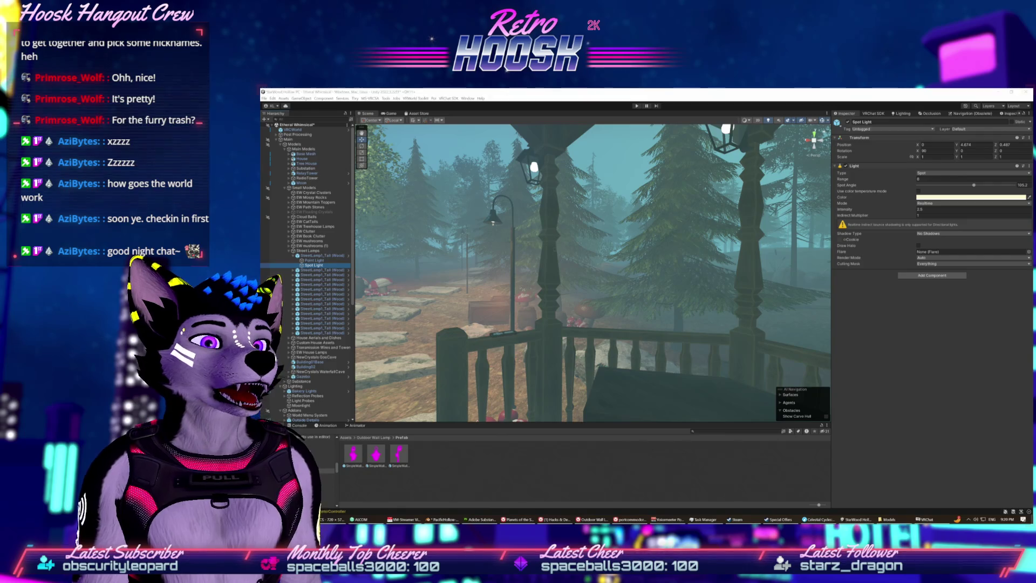
- Collapse the Street Lamps and Models groups and open SimpleWallLamp 1 in Prefab Mode
click(289, 250)
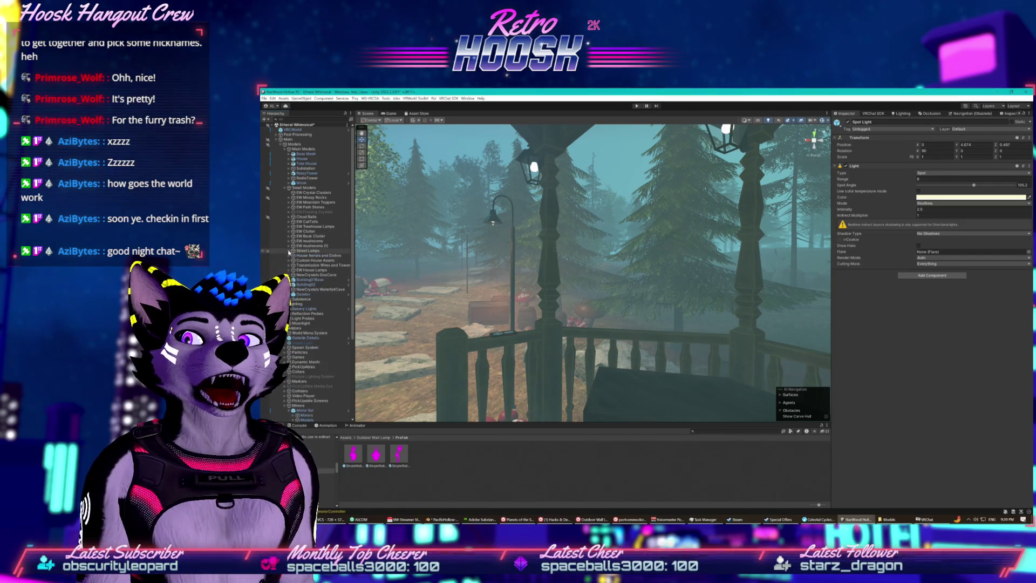
click(279, 143)
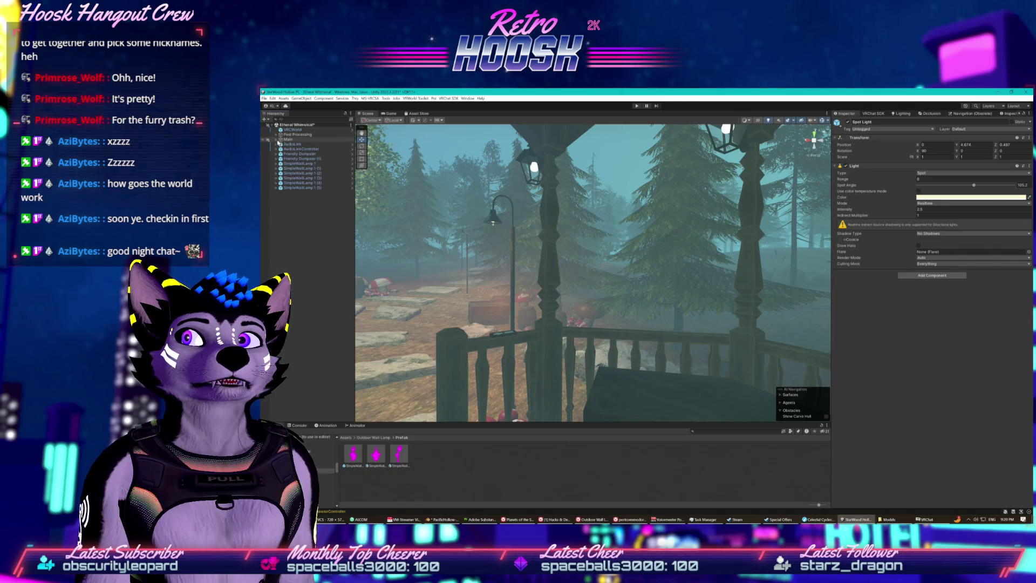
double_click(295, 163)
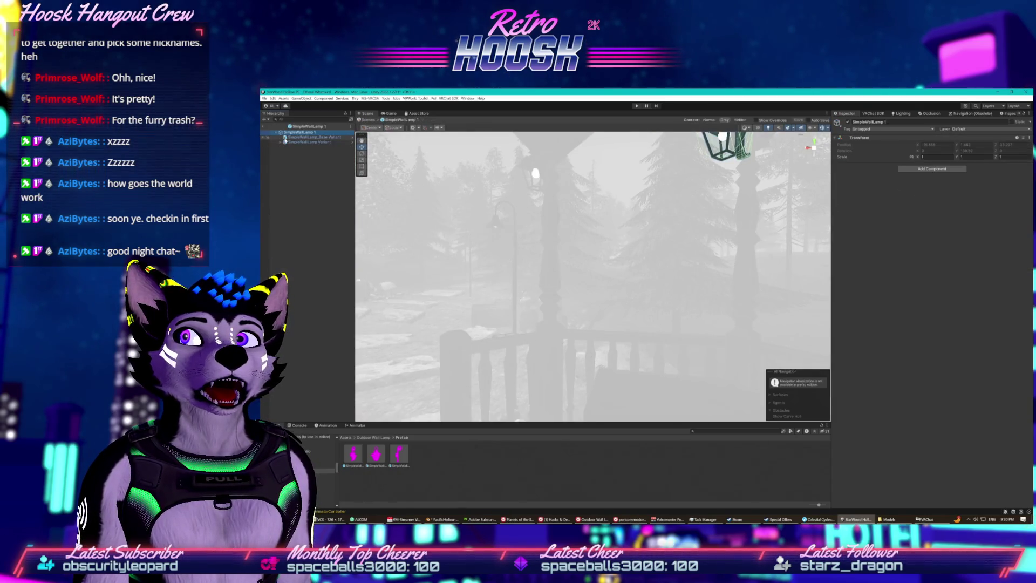
- Expand SimpleWallLamp Variant and select the bulb mesh SM_SimpleWallLamp_Bulb
click(284, 137)
click(279, 143)
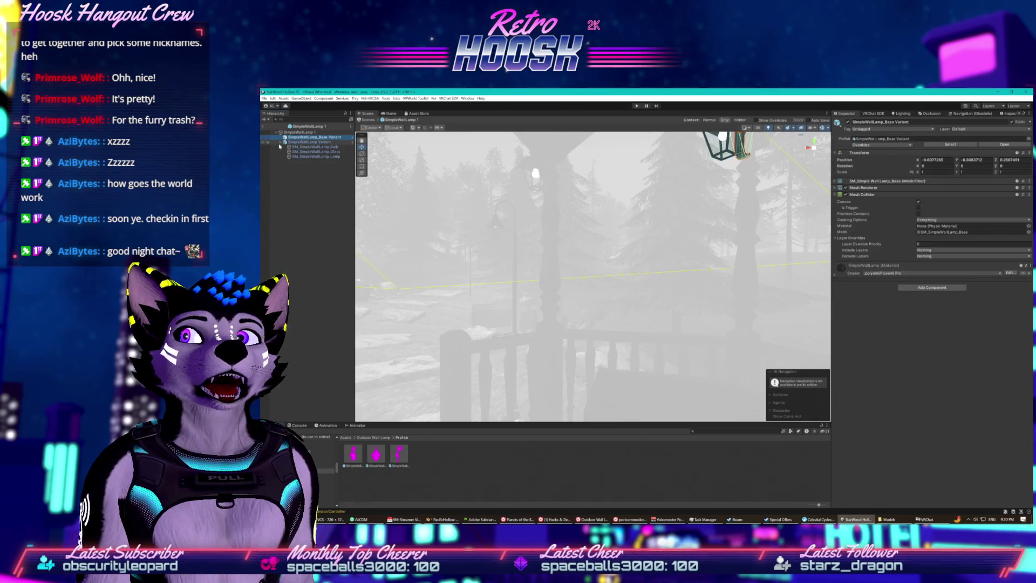
click(725, 143)
mouse_move(726, 143)
mouse_down()
mouse_move(729, 186)
mouse_move(717, 183)
mouse_up()
click(293, 142)
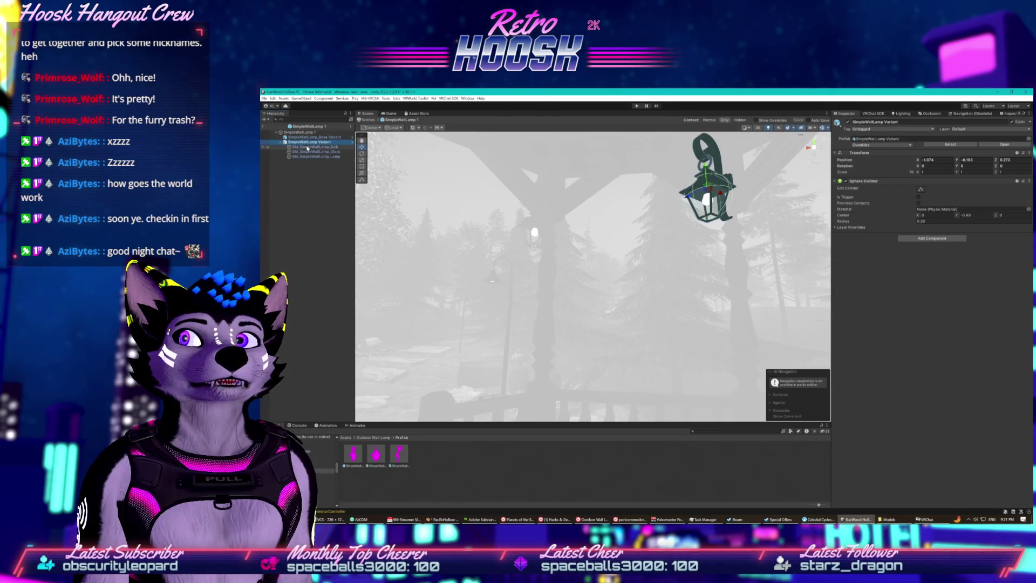
click(307, 147)
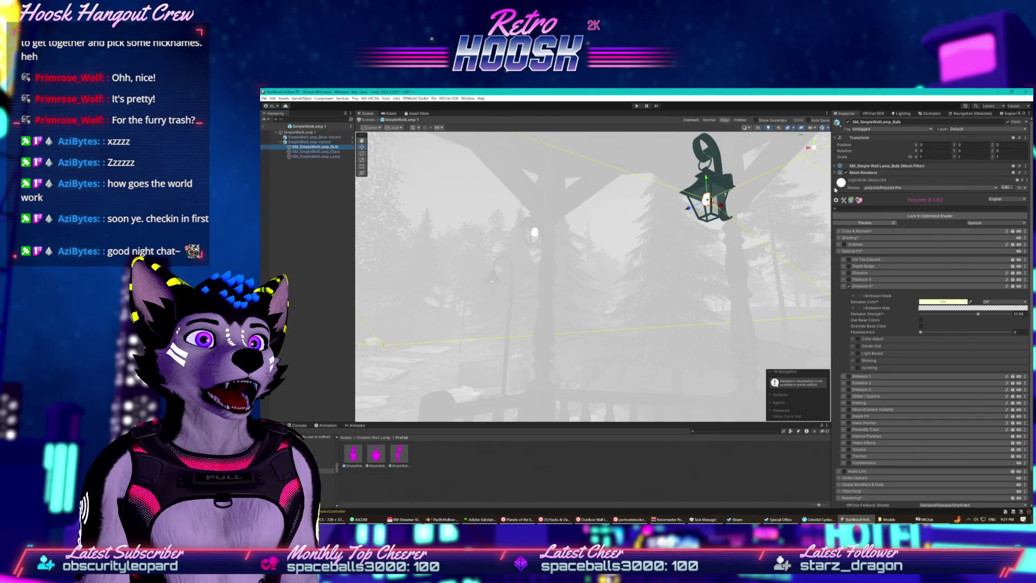
- Add a Light component to the bulb and give it a pale yellow cream colour
click(836, 189)
click(924, 201)
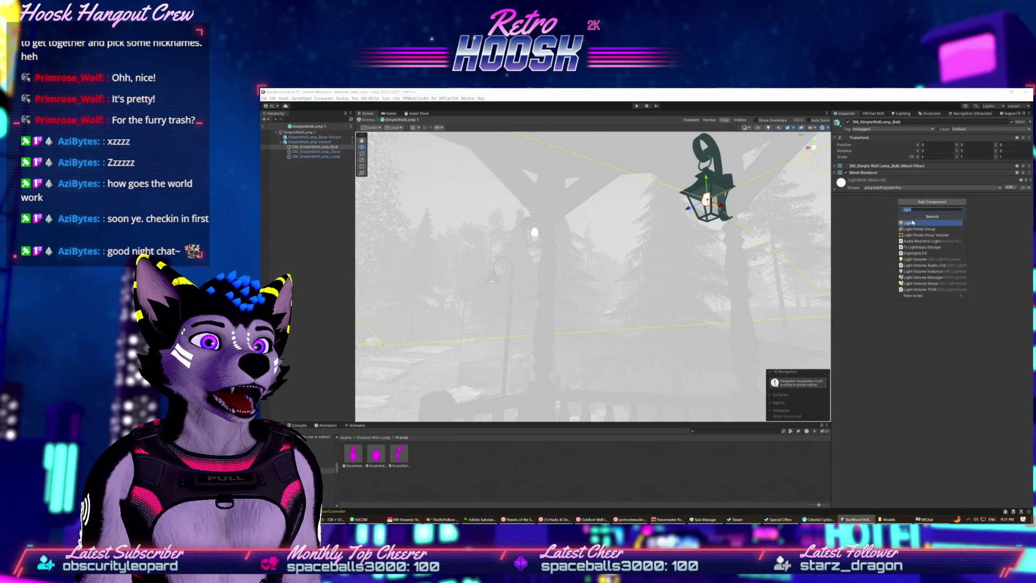
click(912, 222)
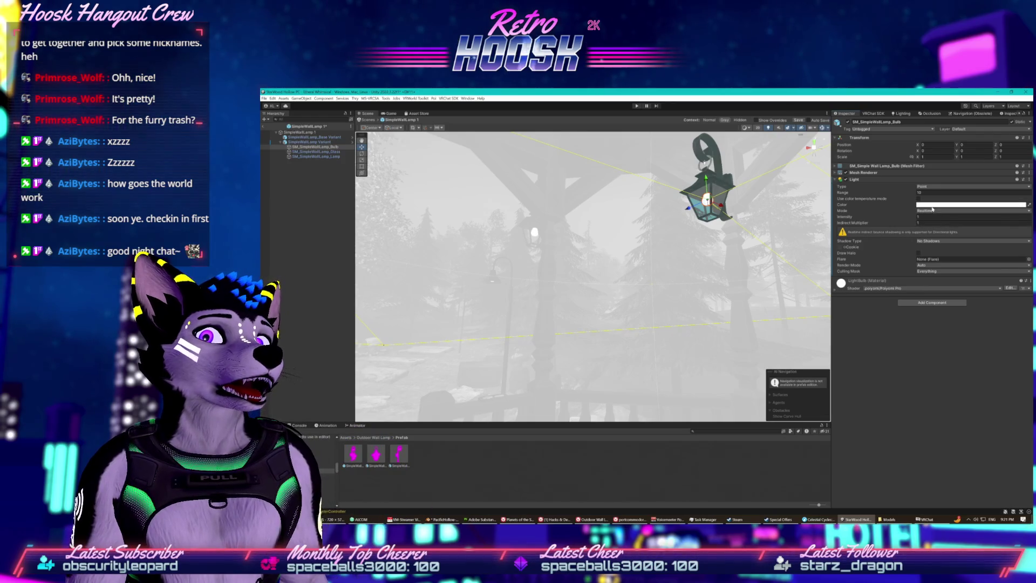
click(931, 205)
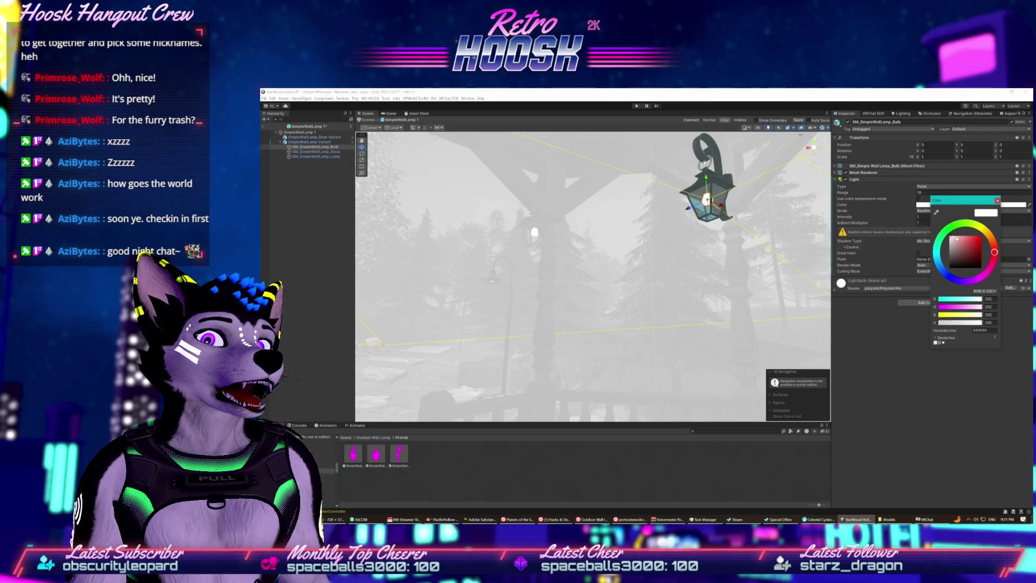
click(981, 228)
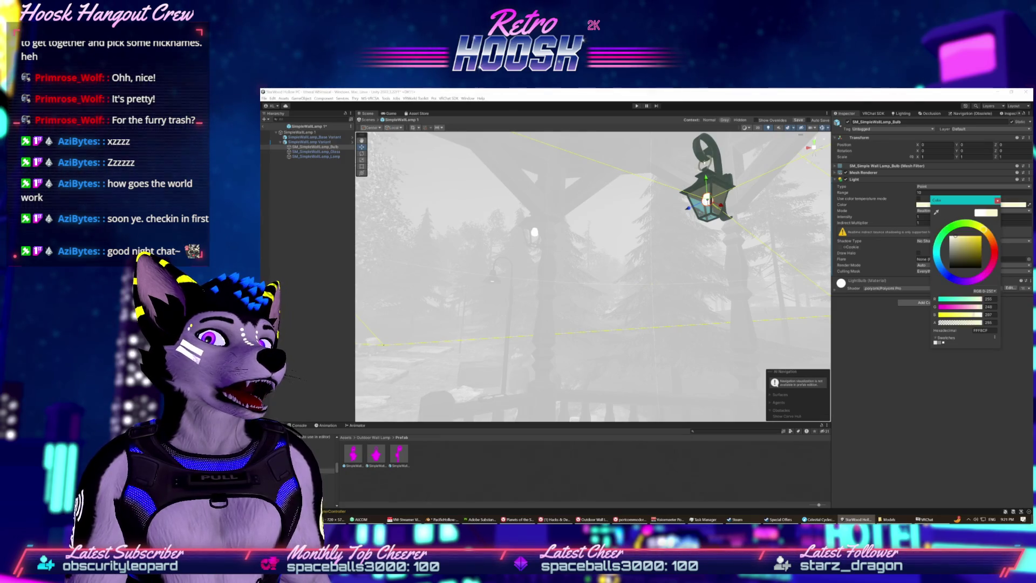
click(997, 201)
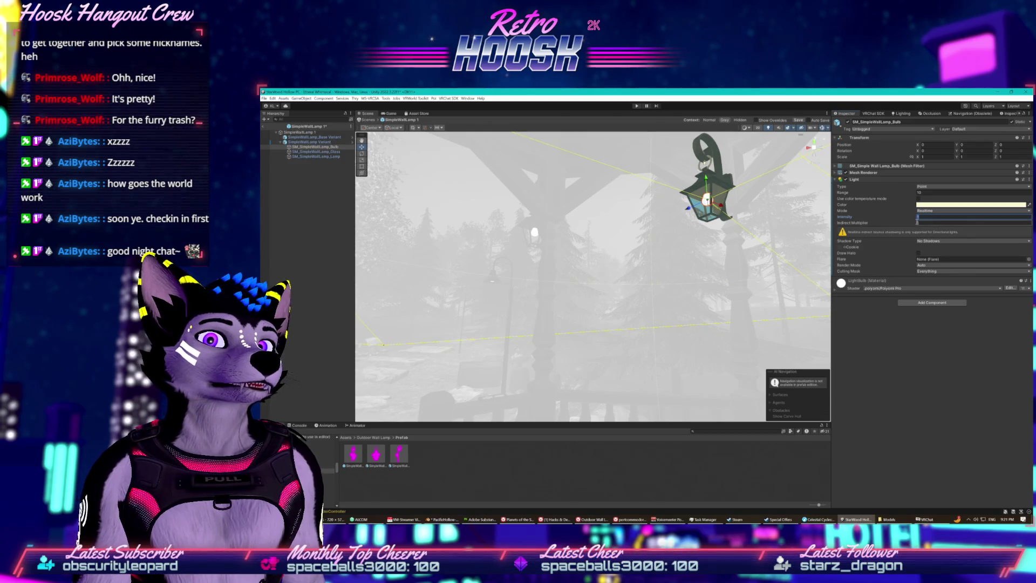
click(940, 187)
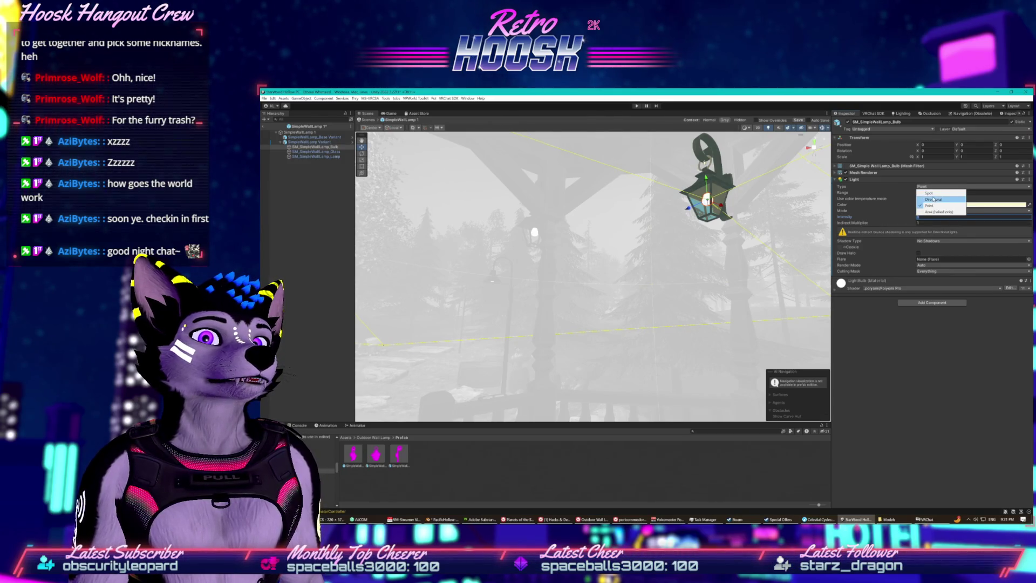
- Switch the bulb's light type to Area (baked only) and orbit around the lamp
click(931, 192)
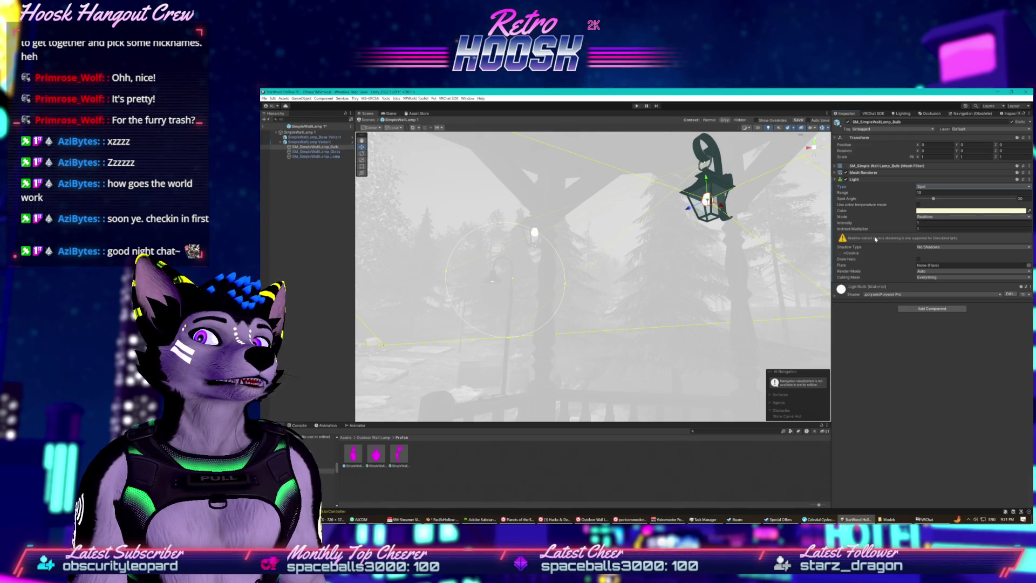
click(939, 189)
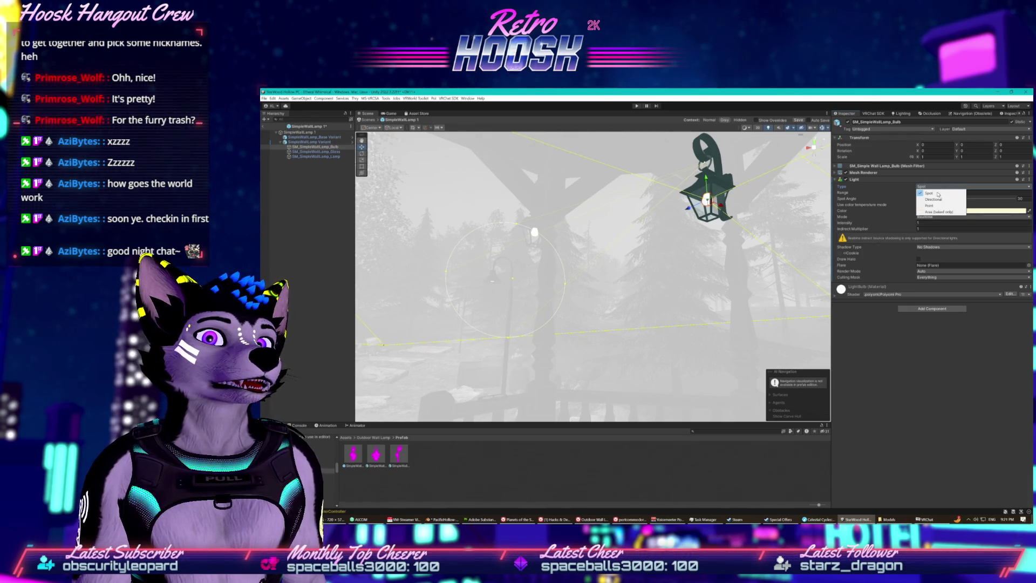
click(937, 210)
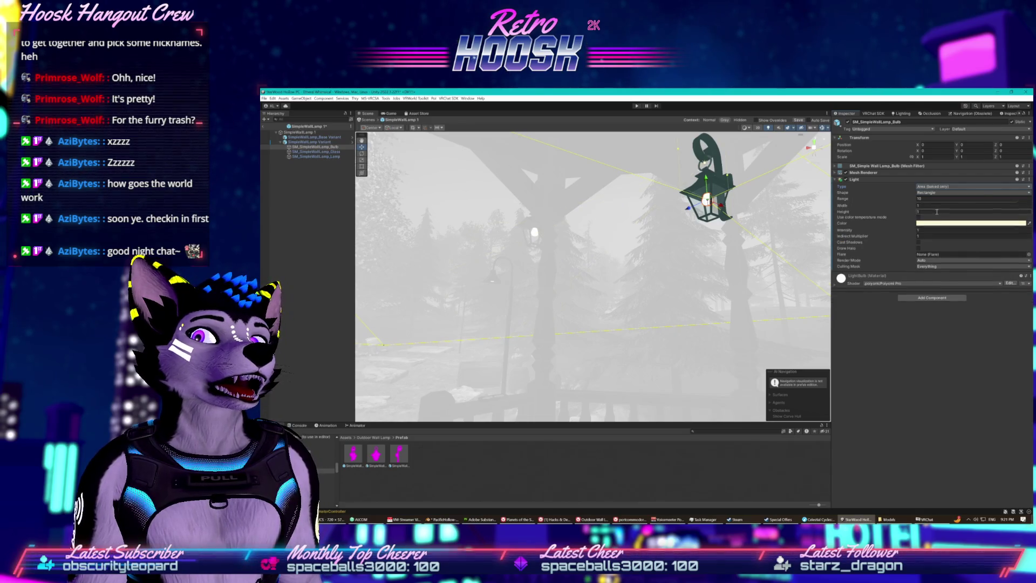
click(939, 188)
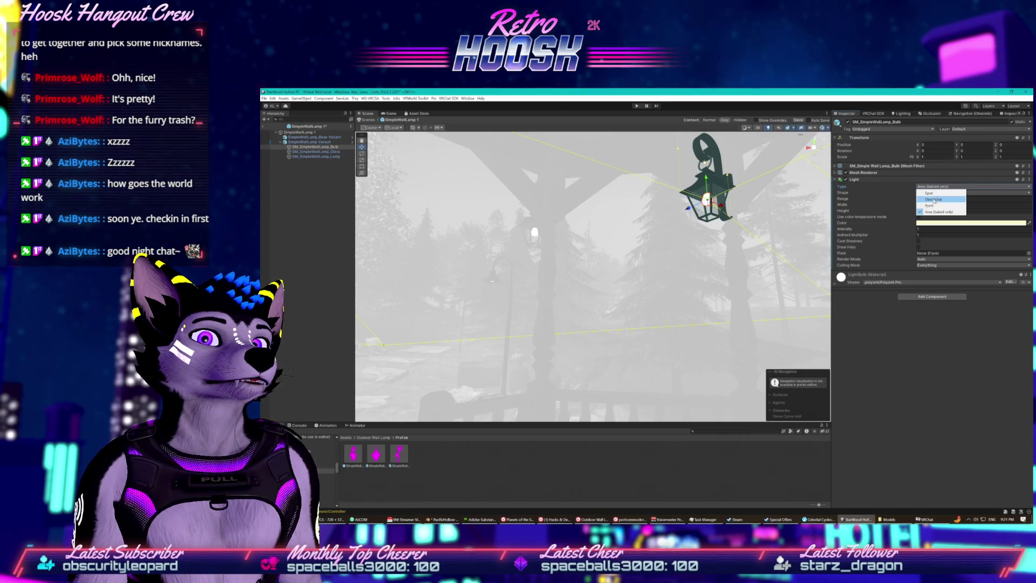
key(Escape)
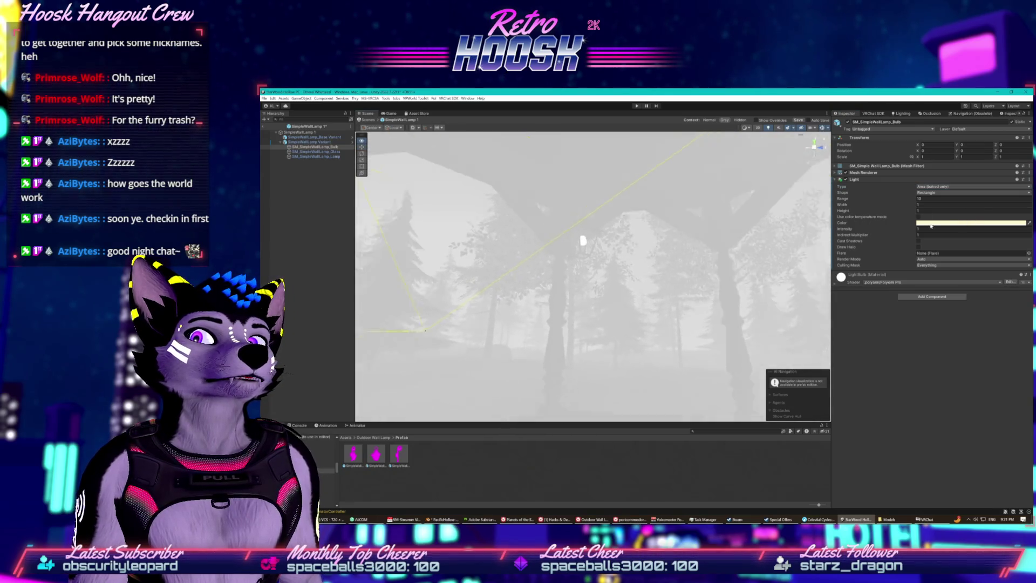
mouse_move(878, 231)
mouse_down()
mouse_move(644, 224)
mouse_move(699, 223)
mouse_up()
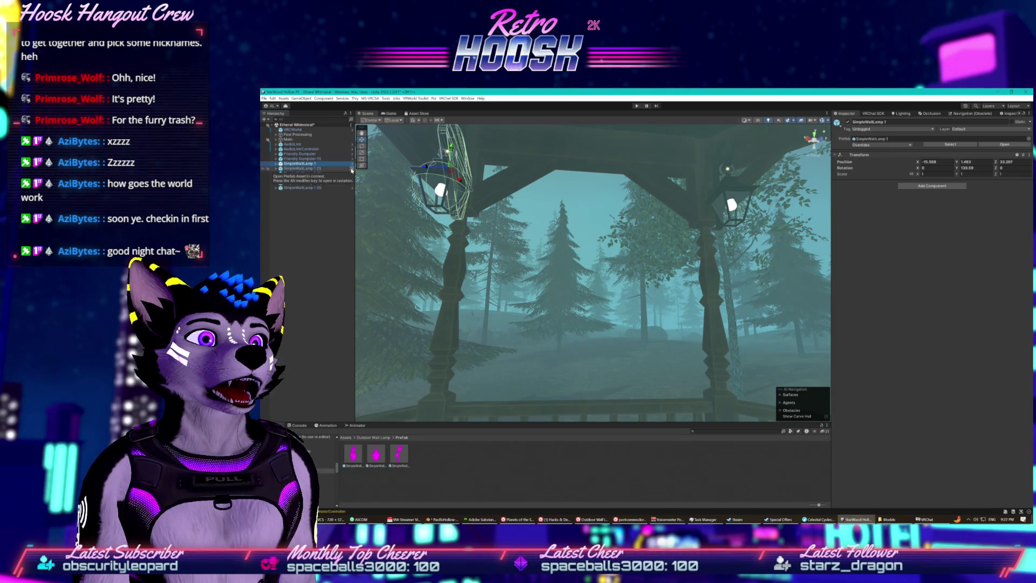
- Open the SimpleWallLamp 1 prefab for editing and frame the lamp
click(334, 169)
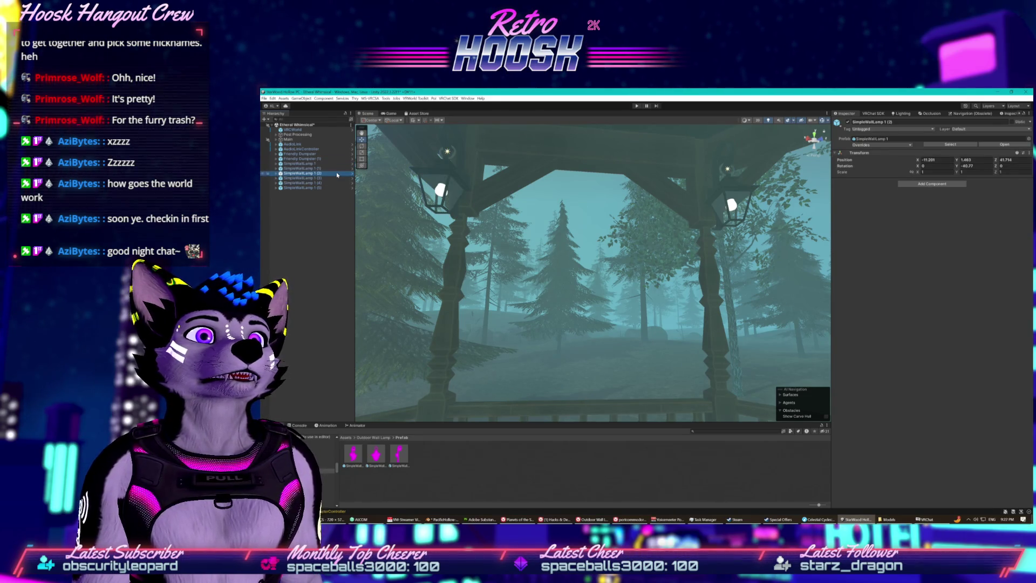
click(336, 164)
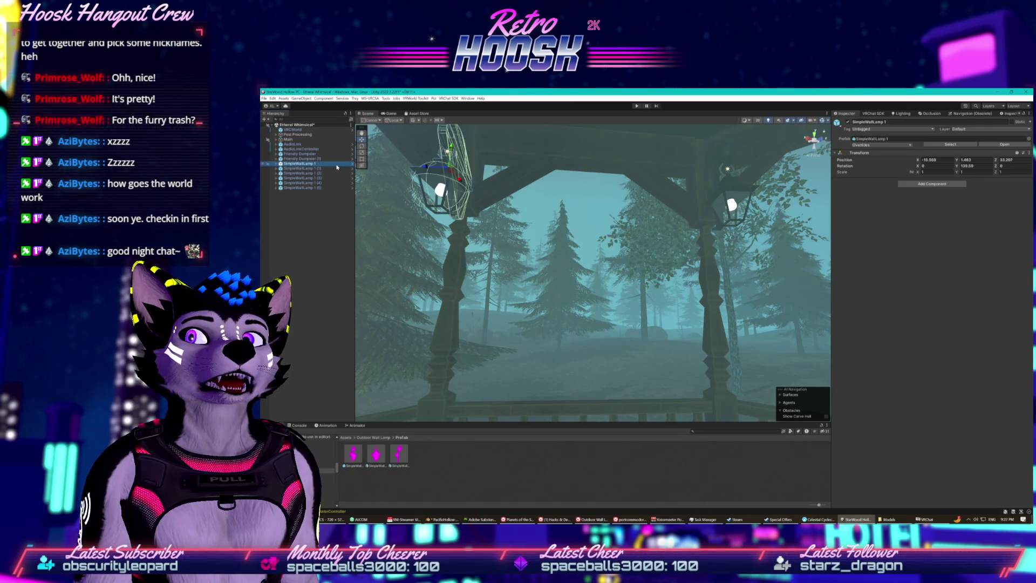
double_click(333, 169)
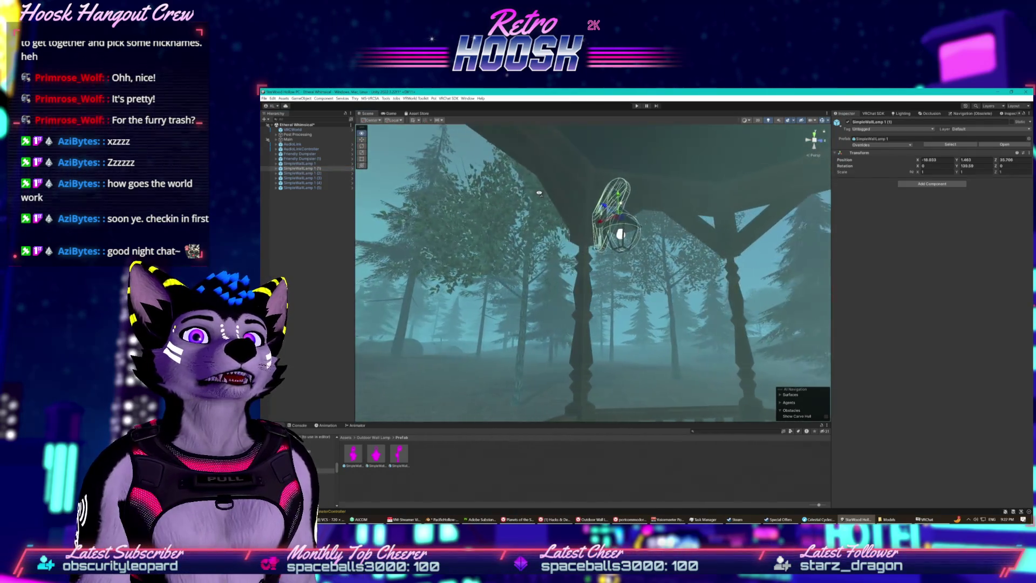
drag(581, 145, 561, 205)
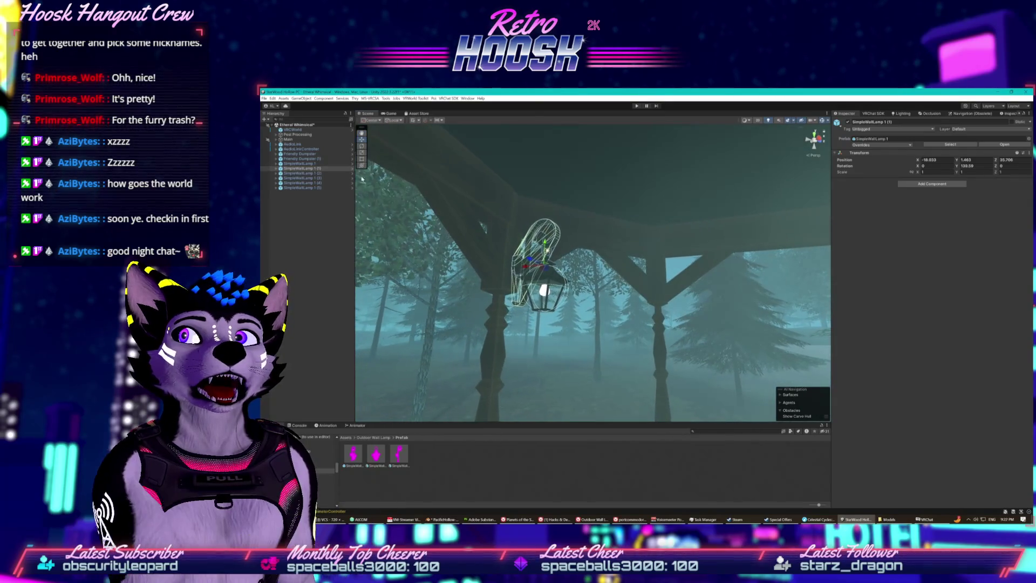
click(352, 168)
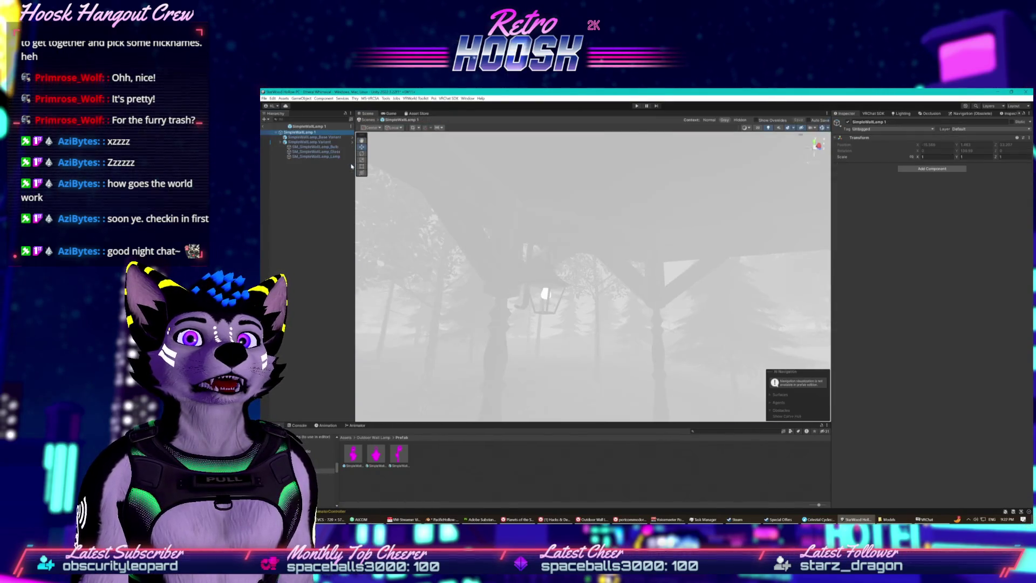
key(f)
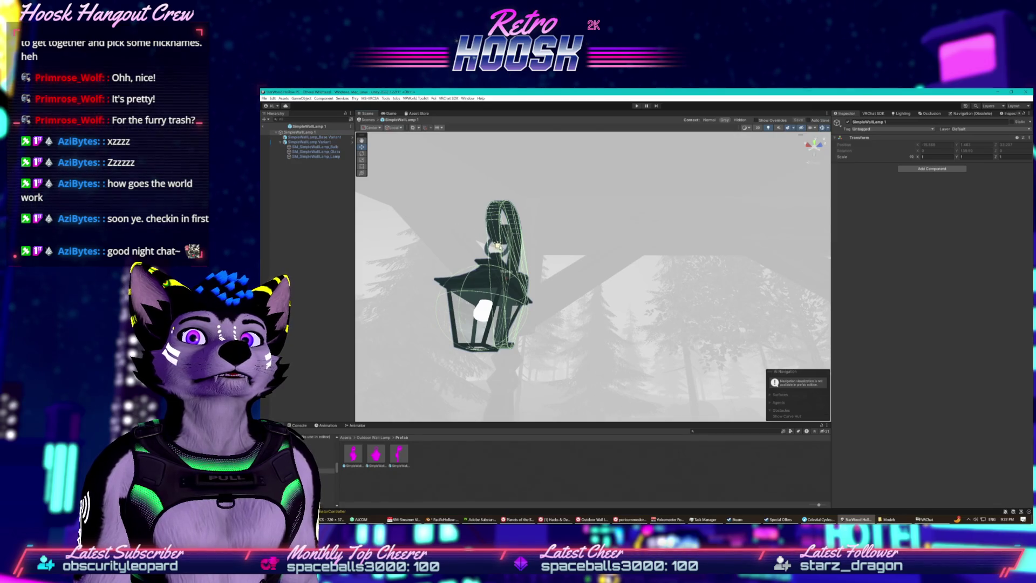
- Select SM_SimpleWallLamp_Bulb, undo a trial move so it stays inside the lantern, and open Light Shape
click(323, 152)
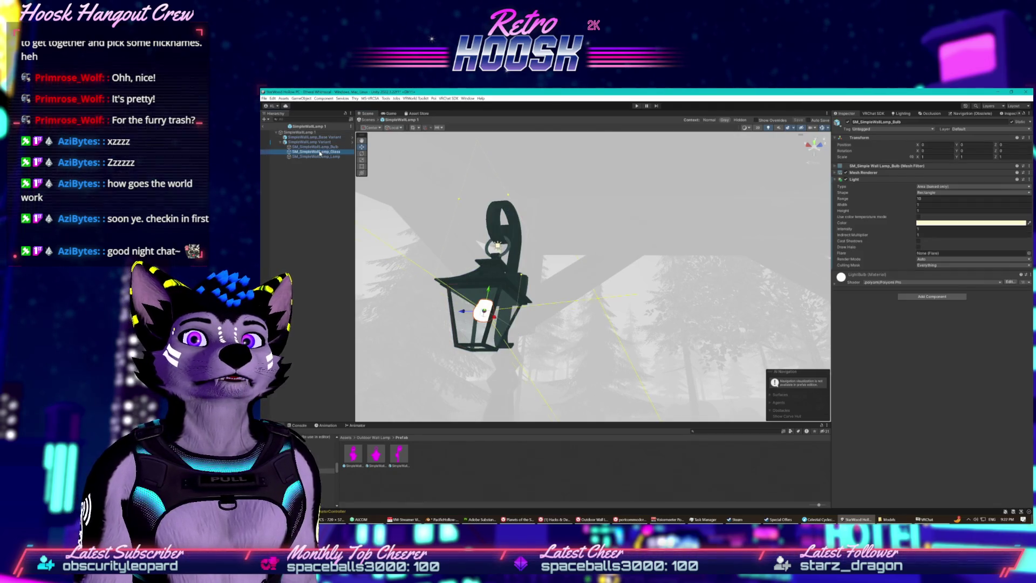
click(497, 247)
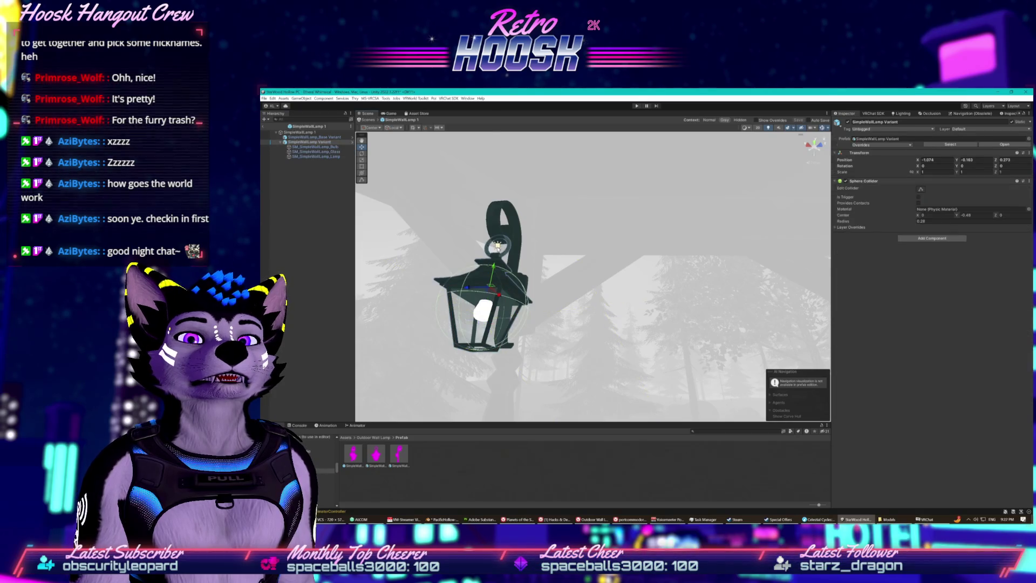
click(497, 246)
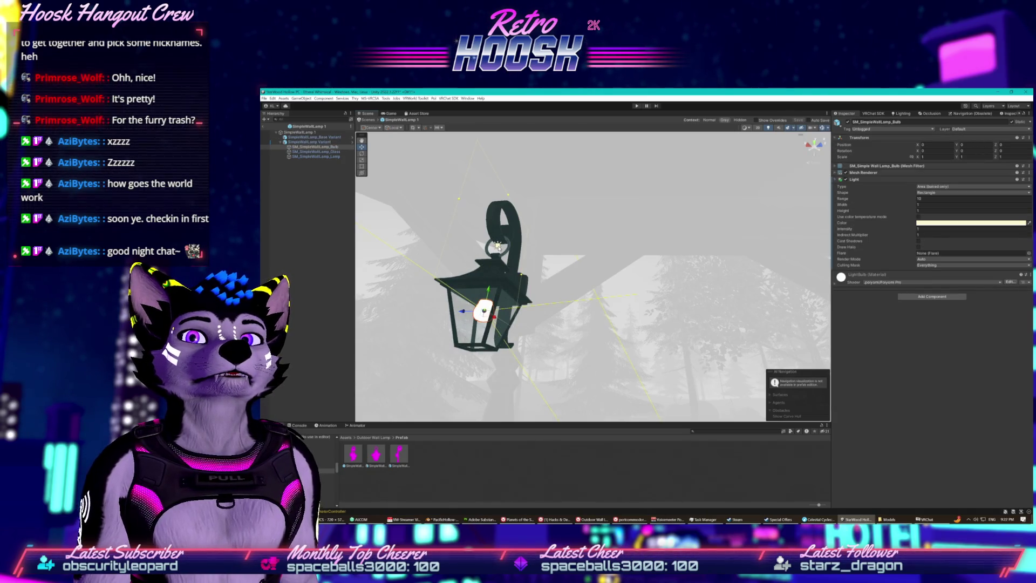
mouse_move(488, 294)
mouse_down()
mouse_move(471, 384)
mouse_move(507, 359)
mouse_move(530, 363)
mouse_up()
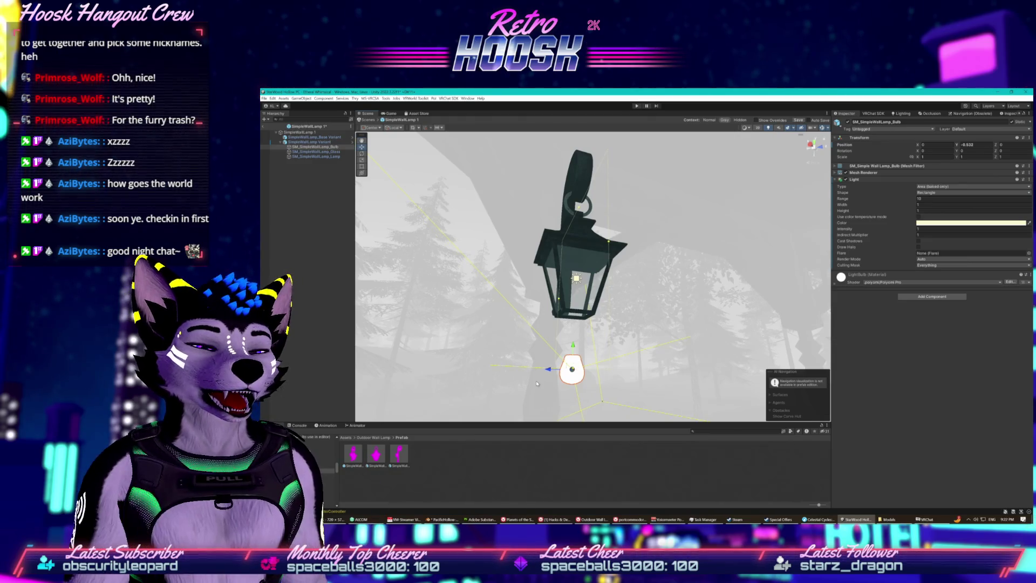
key(ctrl+z)
drag(517, 359, 497, 346)
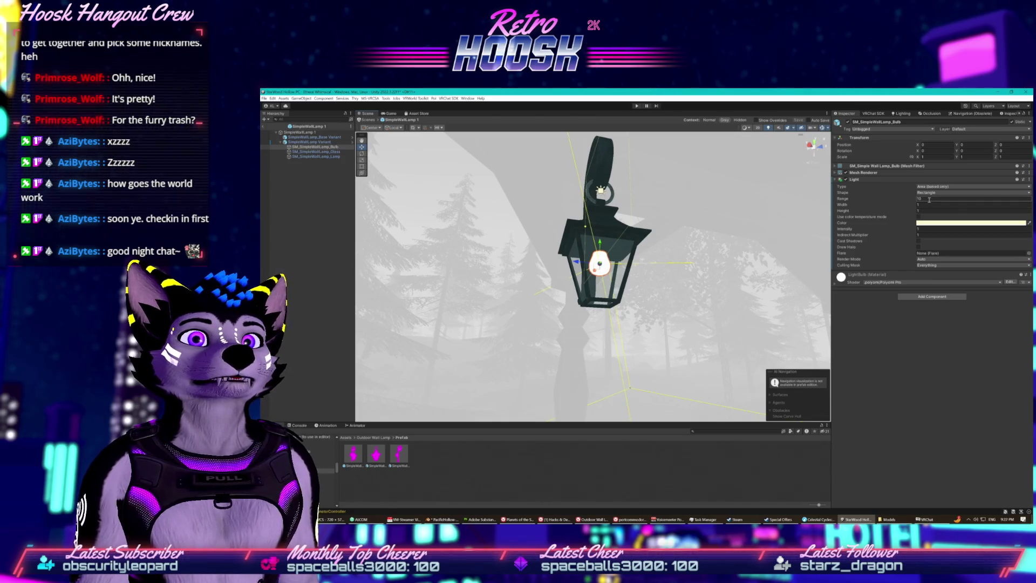
click(932, 193)
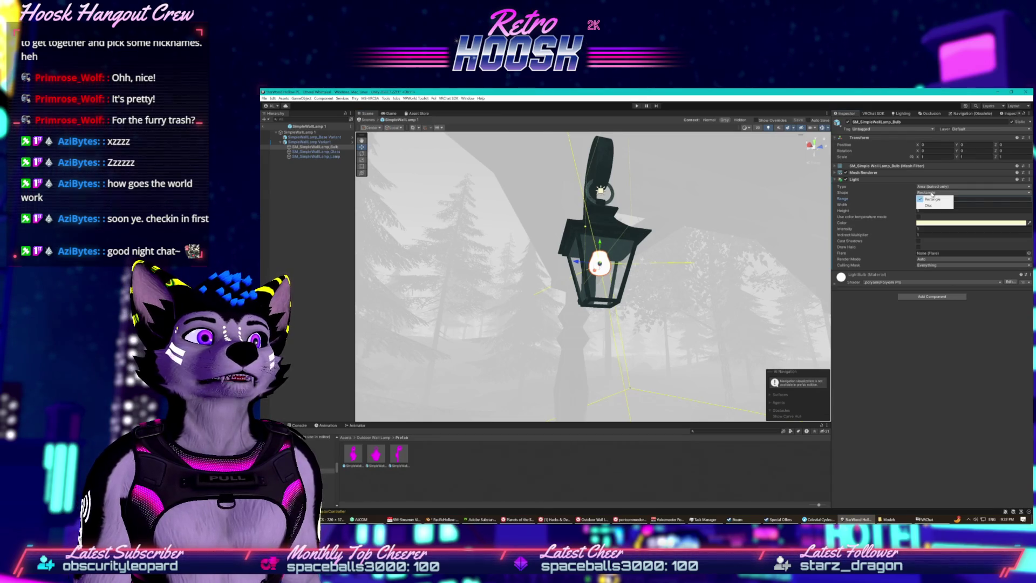
- Make the bulb light a Disc shape with radius 5
click(931, 206)
drag(766, 270, 750, 280)
key(f)
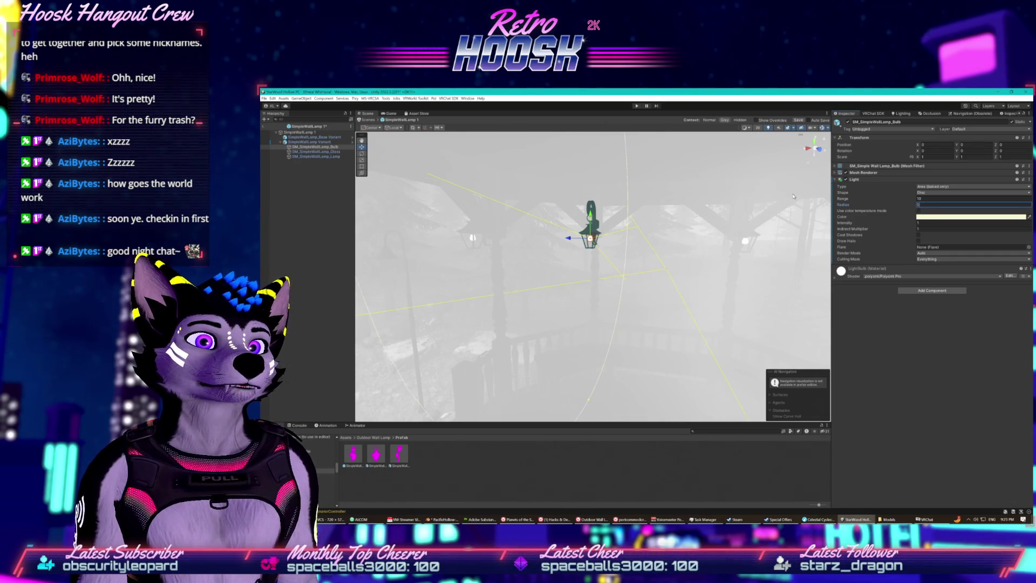
key(Return)
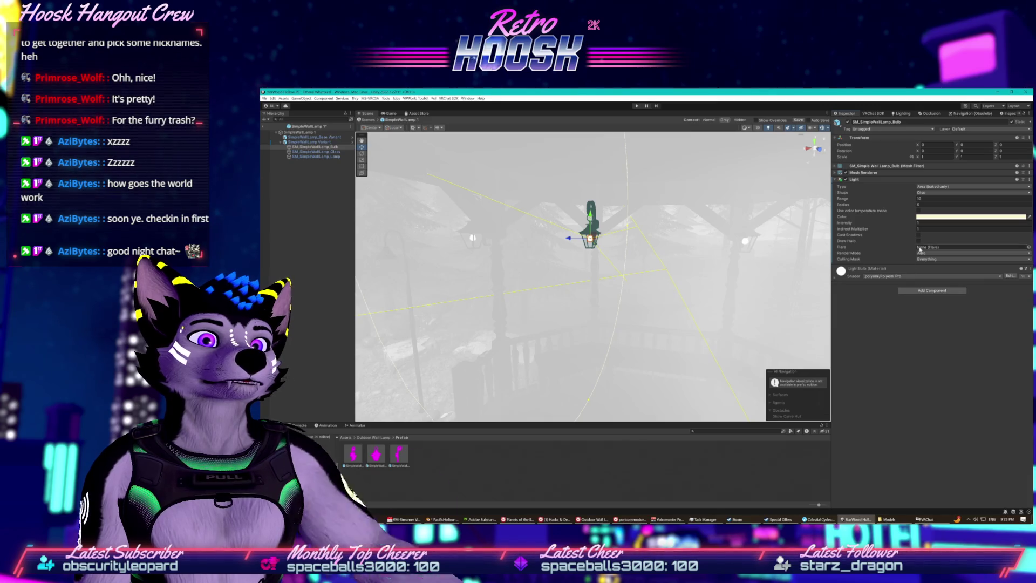
- Exit the prefab saving its changes, then enter Play mode with Ctrl+P
click(263, 129)
click(632, 313)
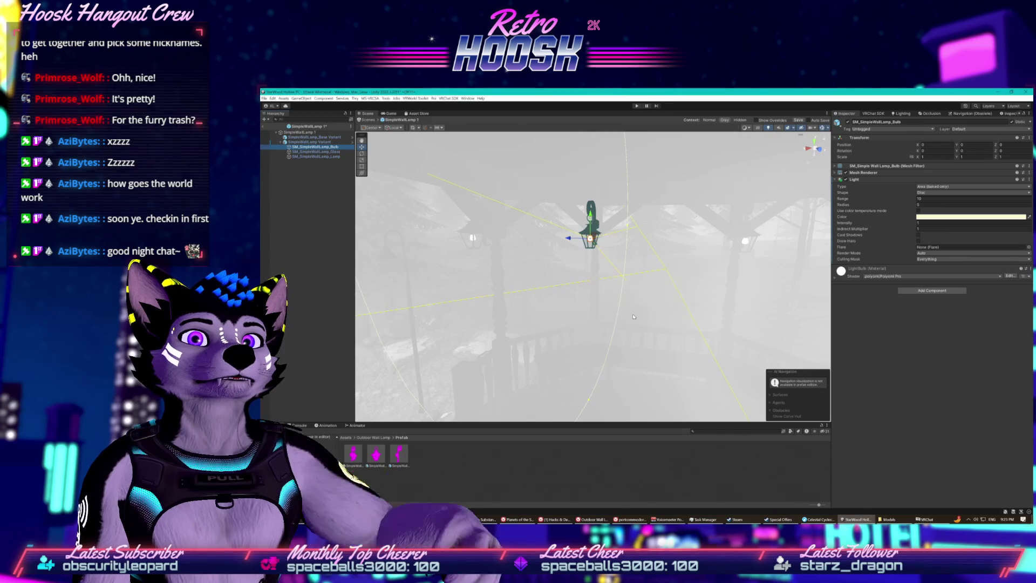
key(ctrl+p)
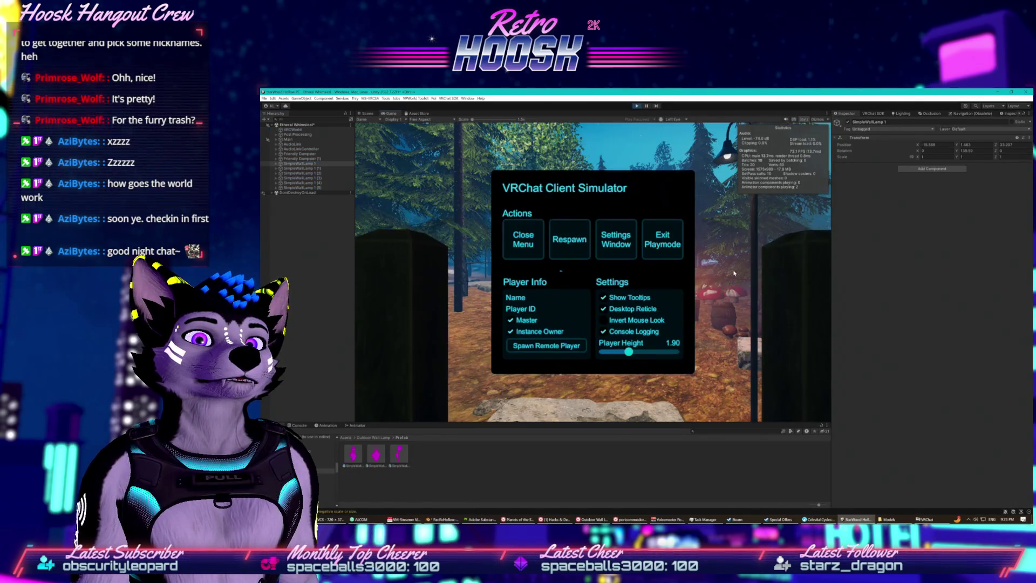
- Close the Client Simulator menu and select SM_SimpleWallLamp_Bulb under SimpleWallLamp 1
click(503, 234)
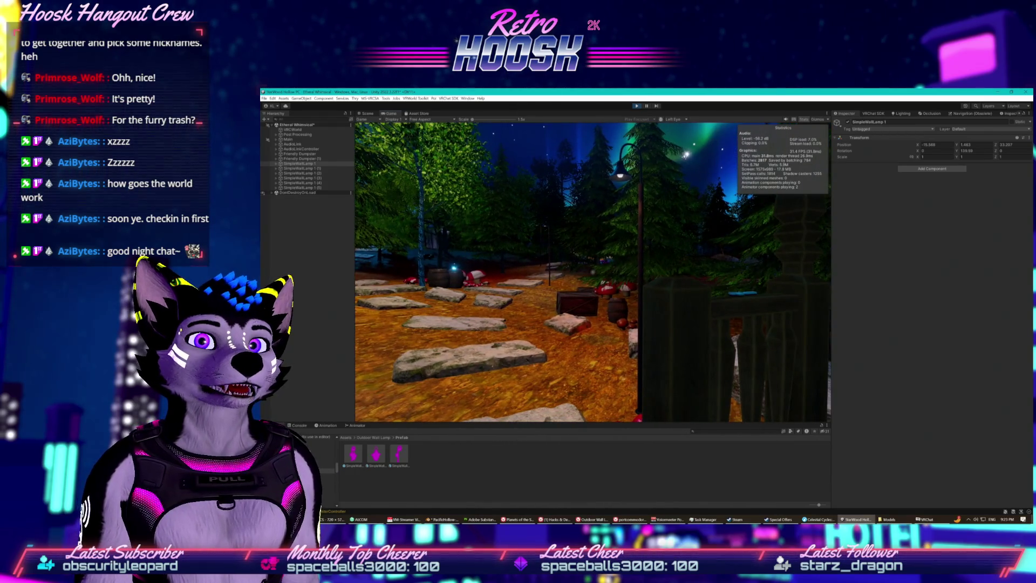
key(super)
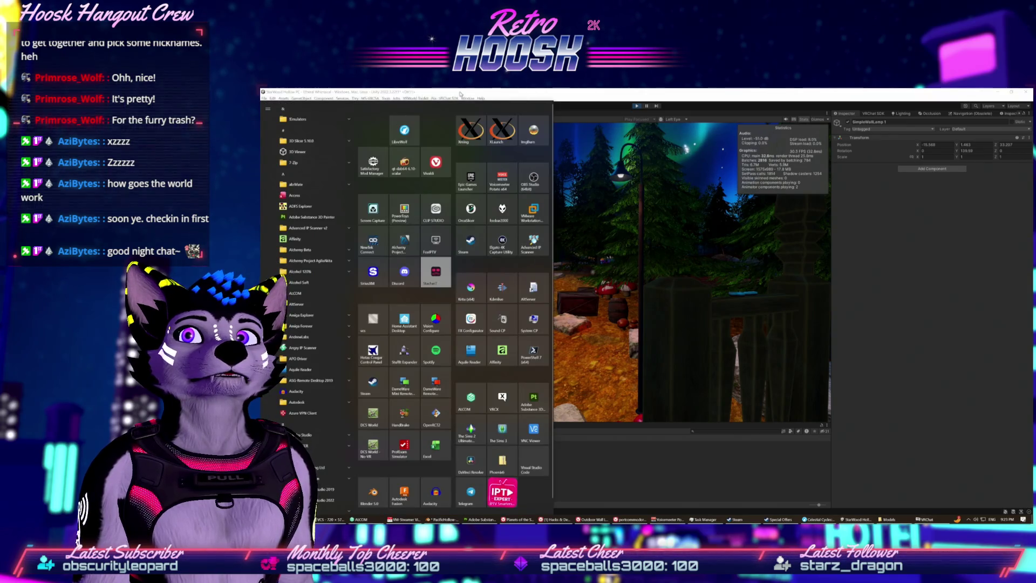
click(461, 93)
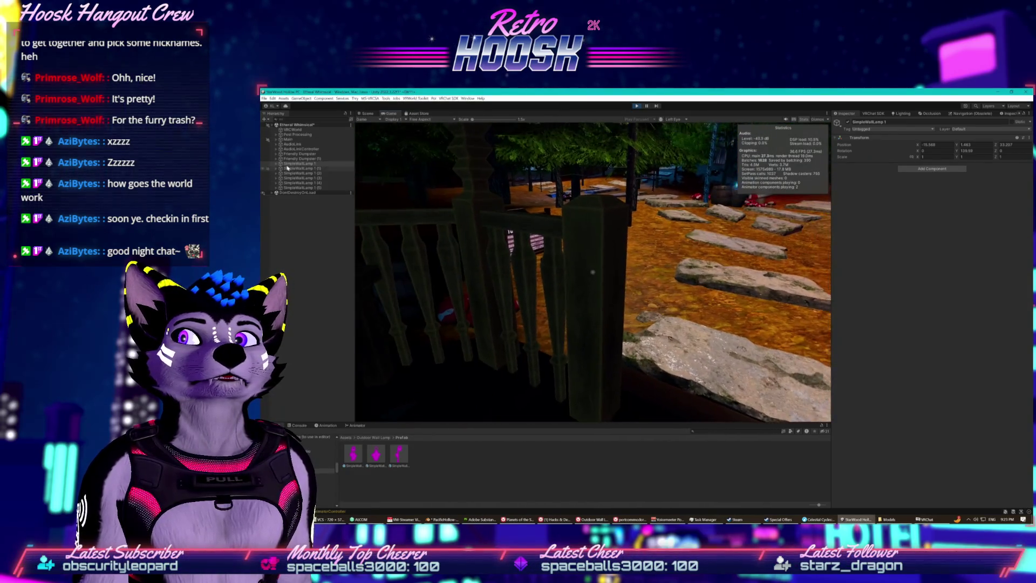
alt+click(278, 164)
click(303, 178)
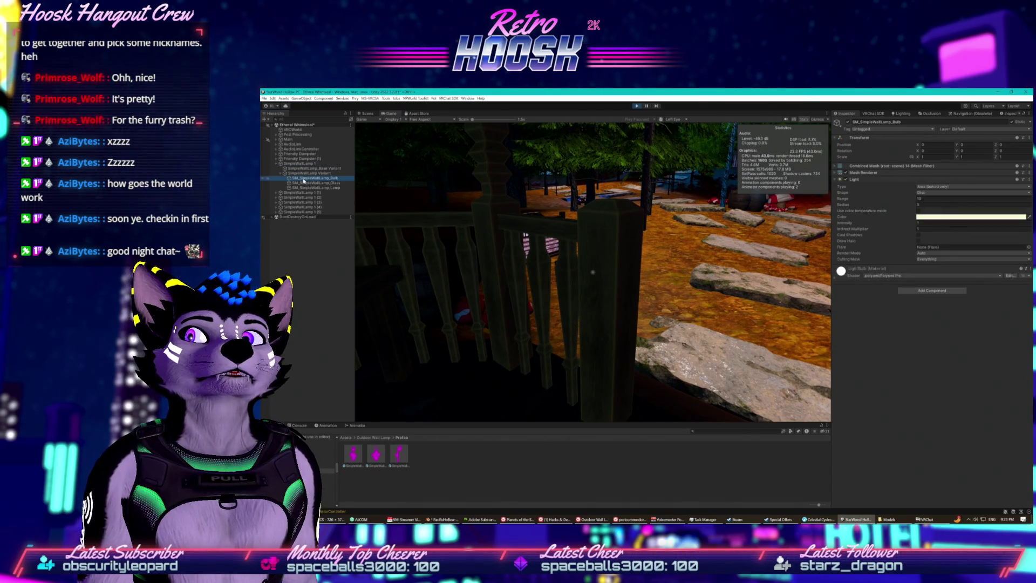
click(681, 257)
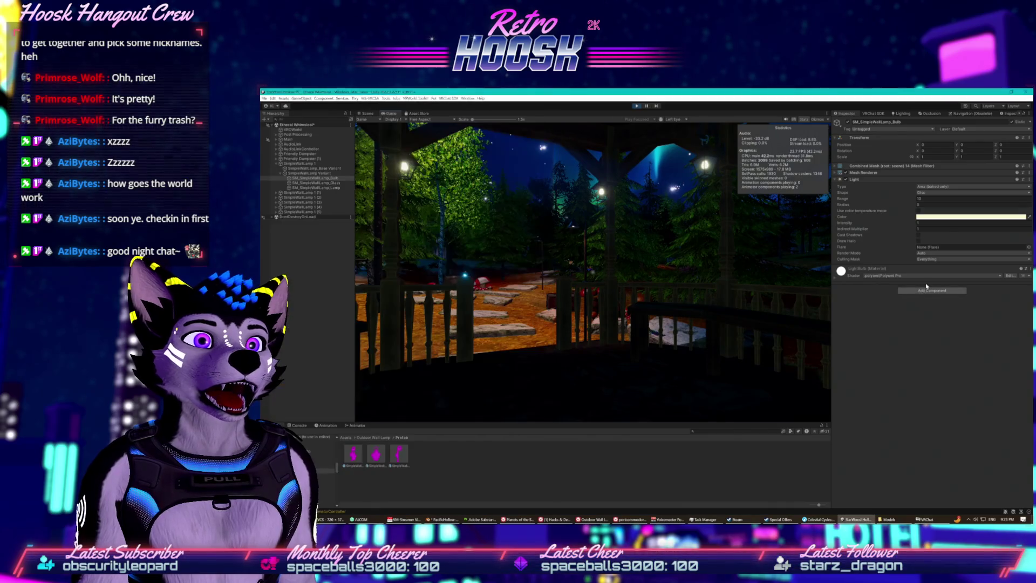
- Set the bulb light's radius to 10 and change its type to Spot
click(932, 290)
click(917, 200)
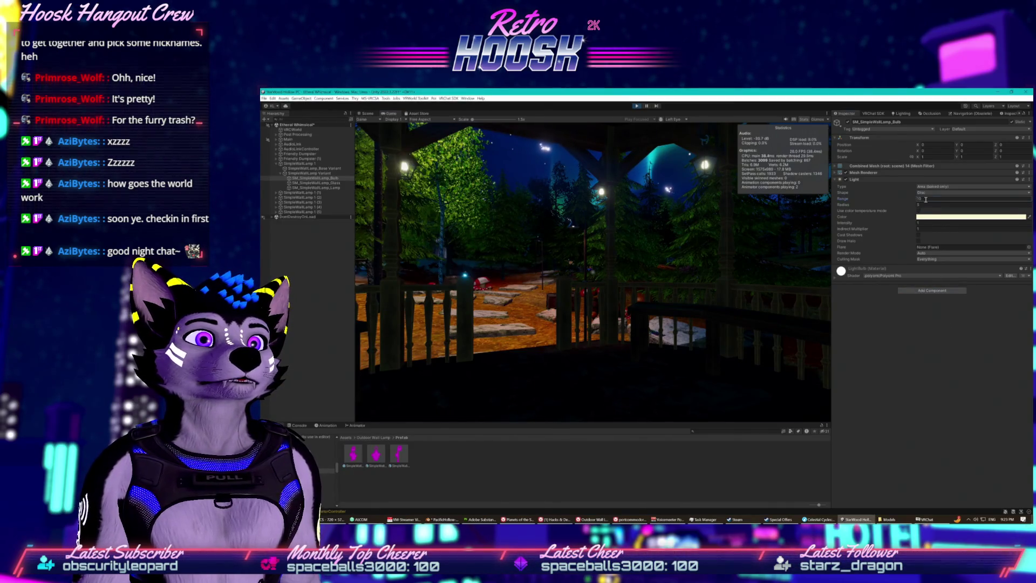
text(1)
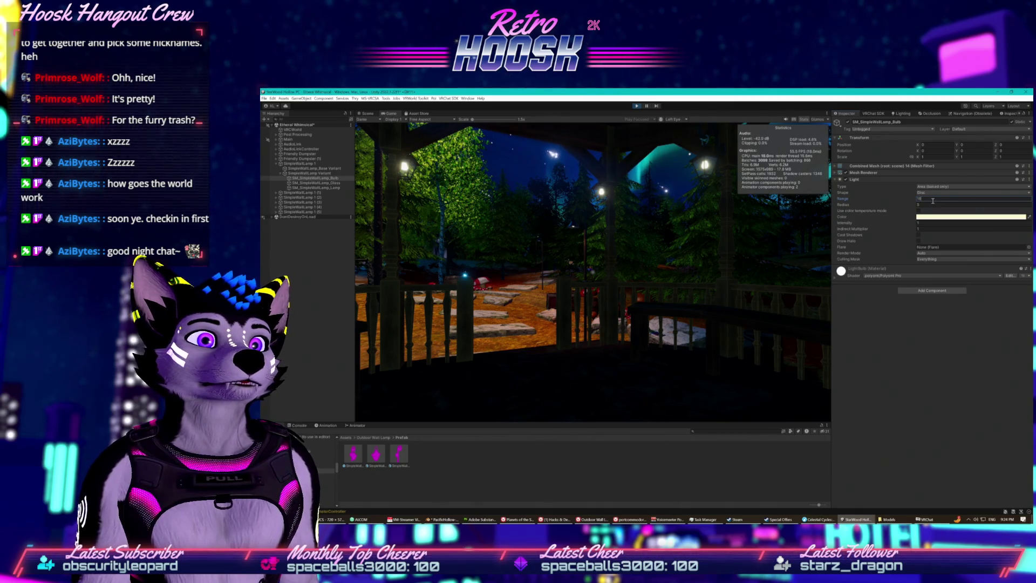
click(920, 204)
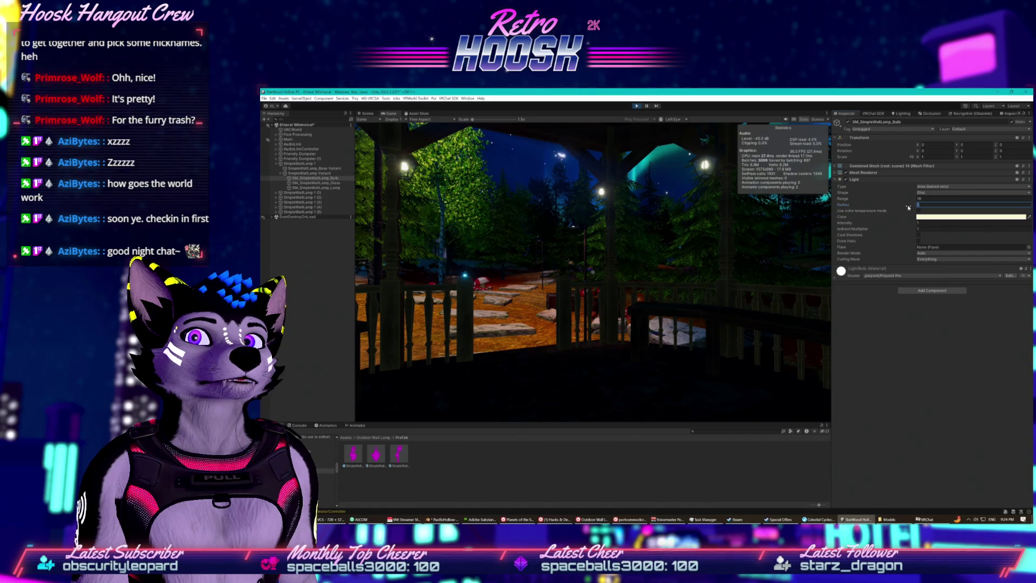
text(10)
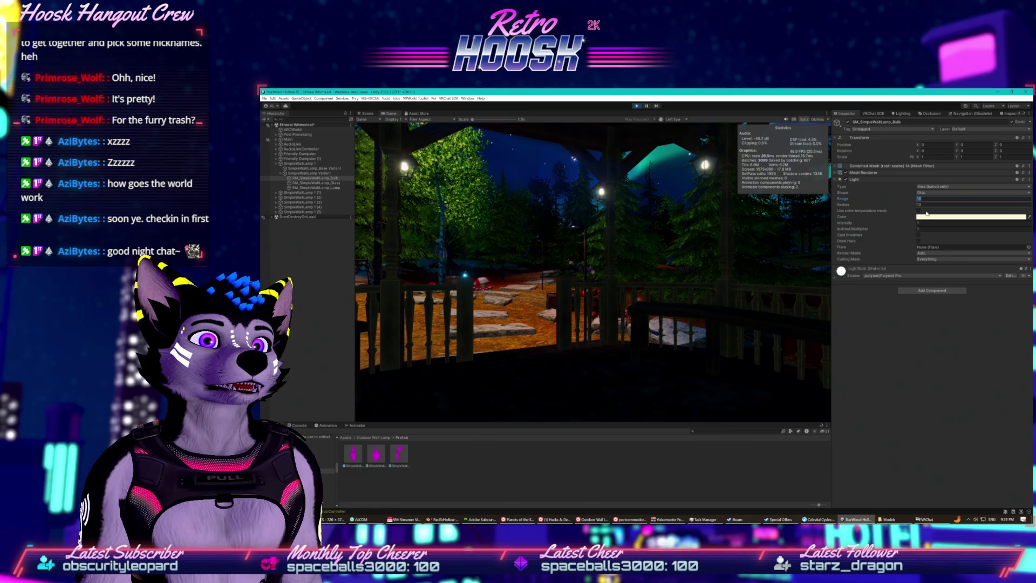
click(927, 199)
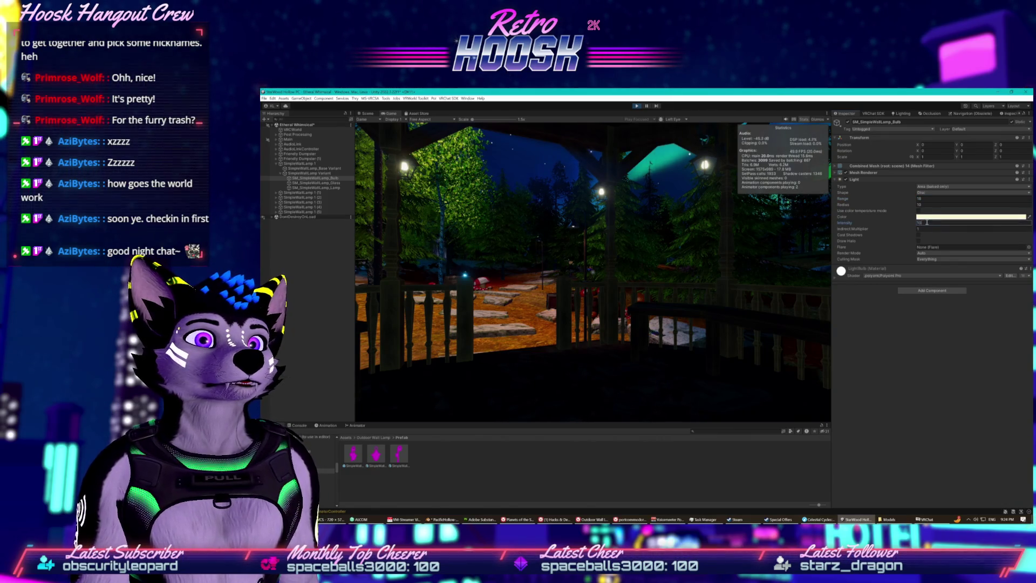
click(929, 223)
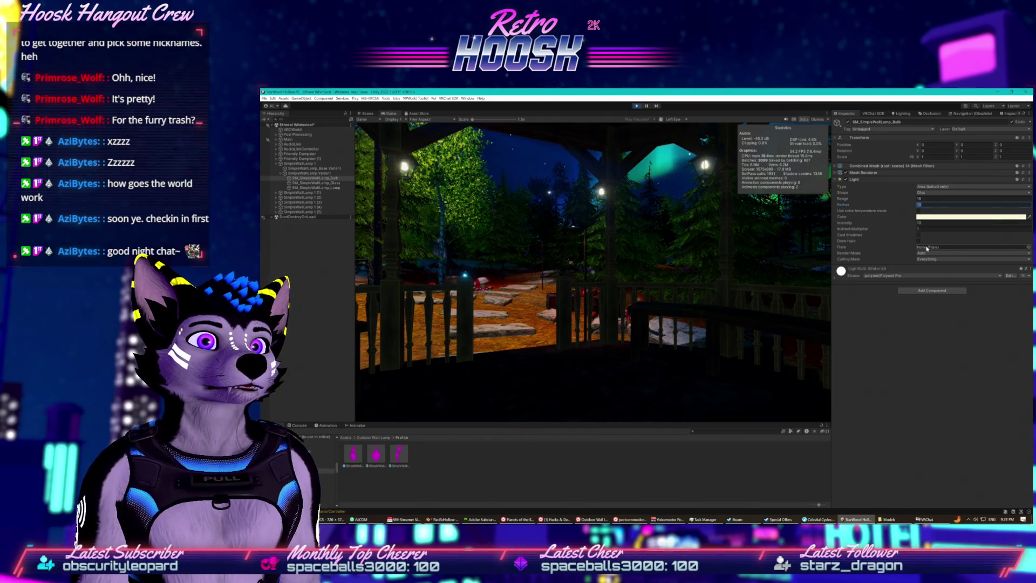
click(934, 187)
click(934, 191)
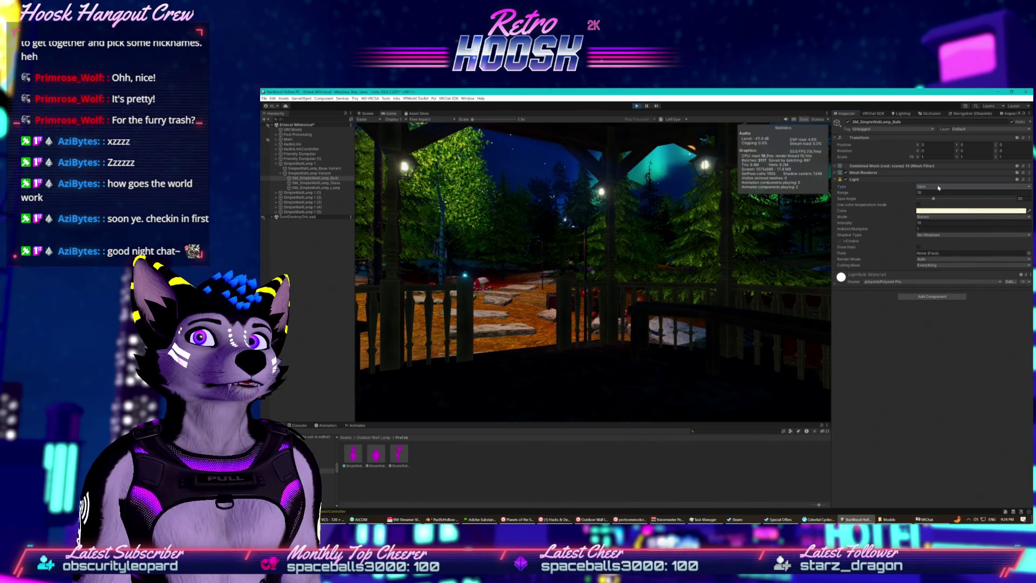
- Switch the bulb light to Directional with intensity 1 and Soft Shadows
click(938, 188)
click(933, 199)
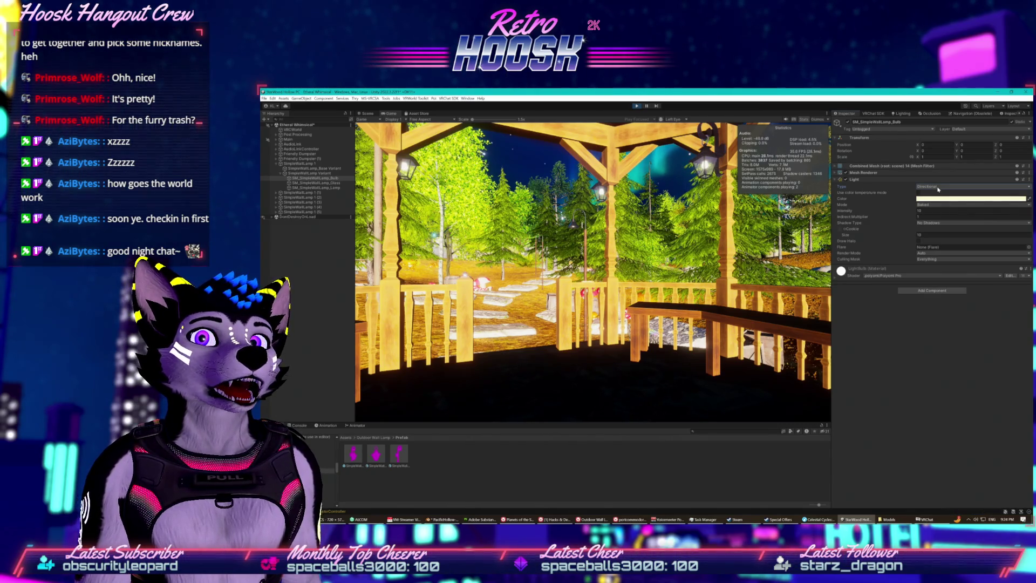
click(920, 211)
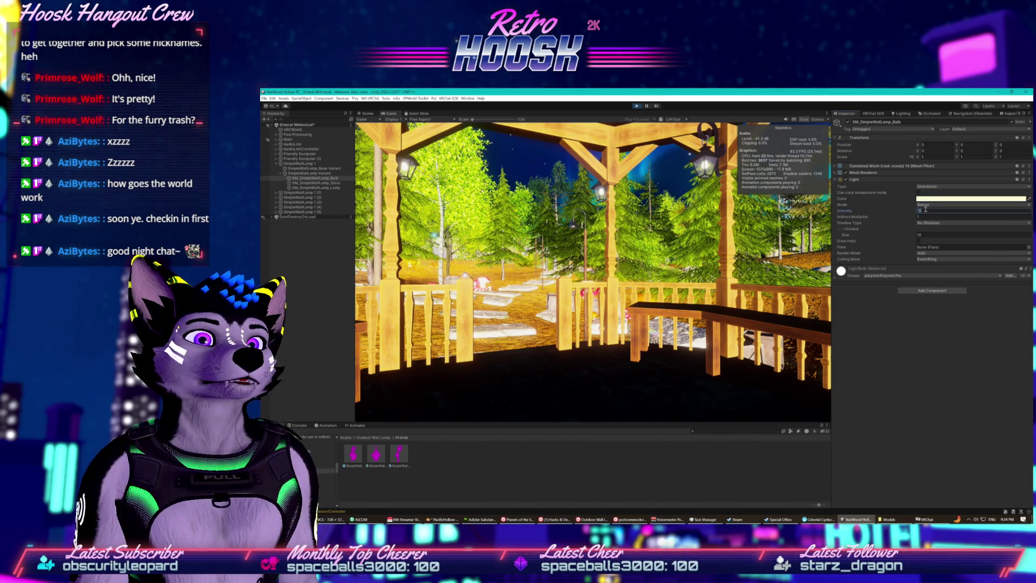
text(1)
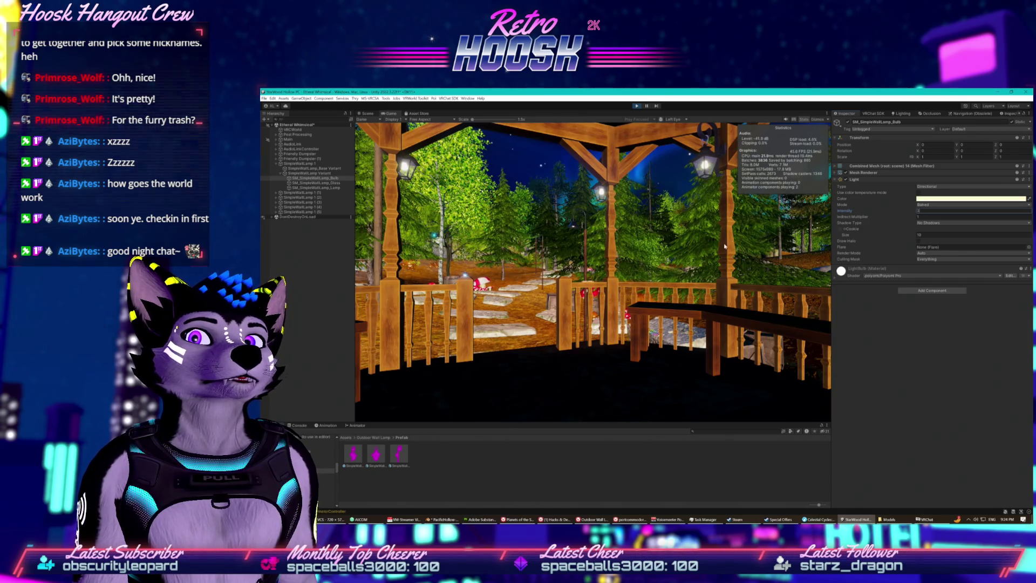
key(Return)
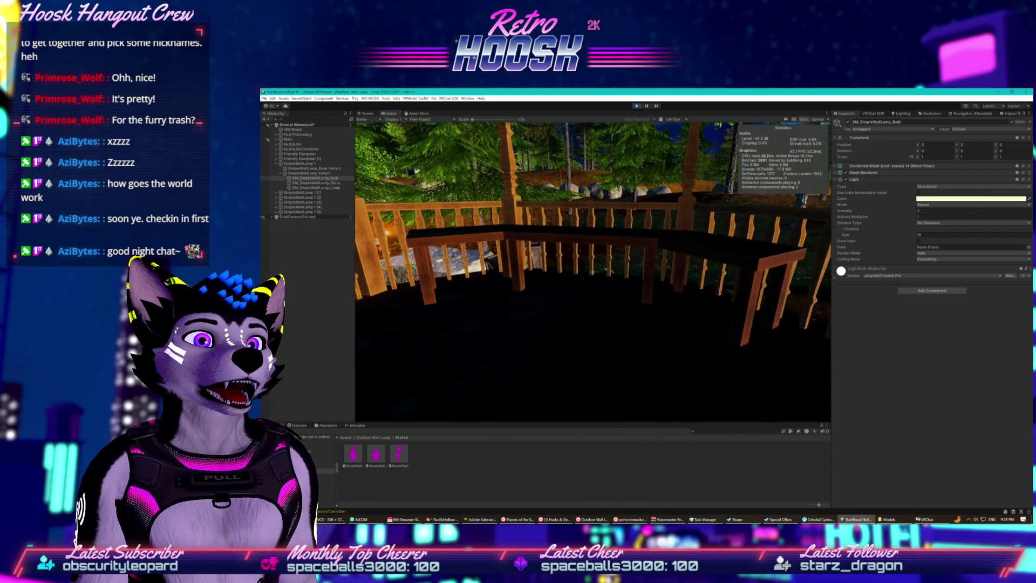
click(908, 212)
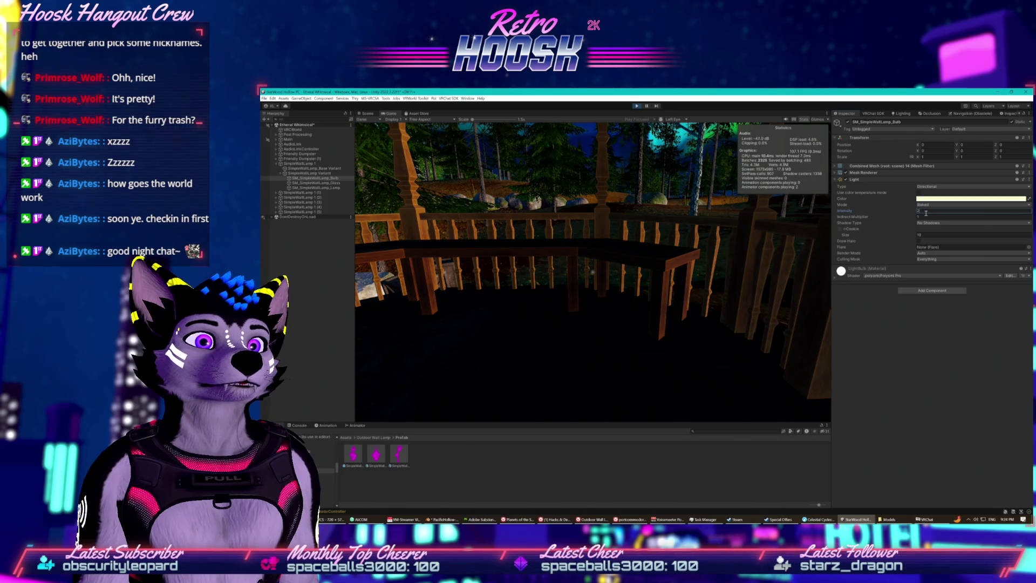
click(928, 226)
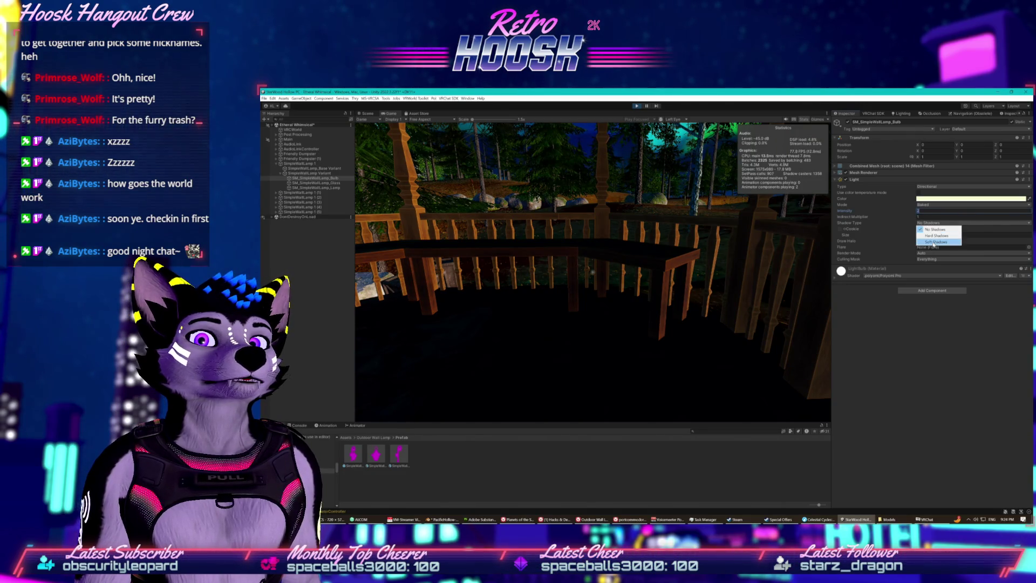
click(931, 242)
- Walk around the gazebo in the Game view to check the lamps, porch and trees
key(w)
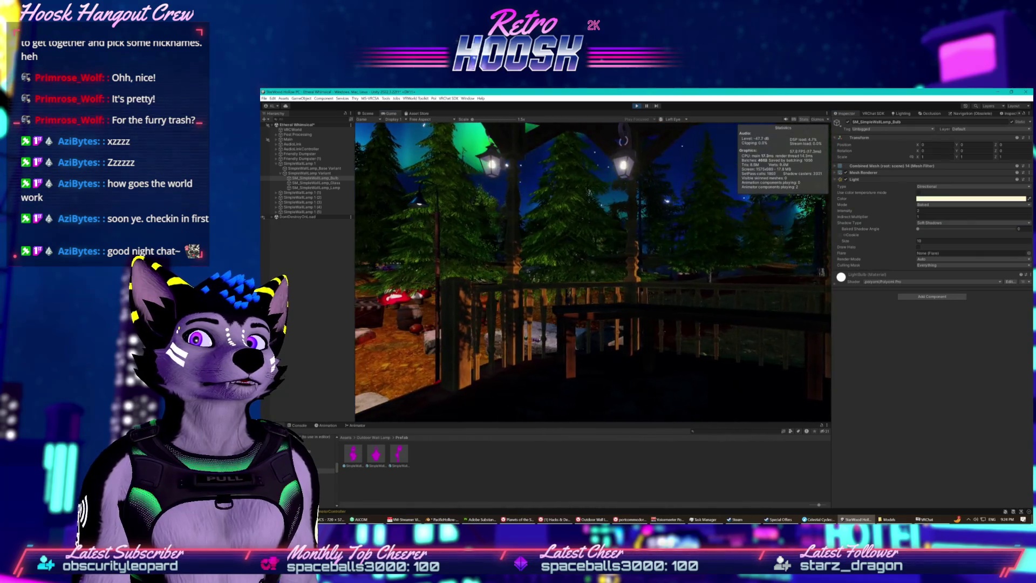
key(w)
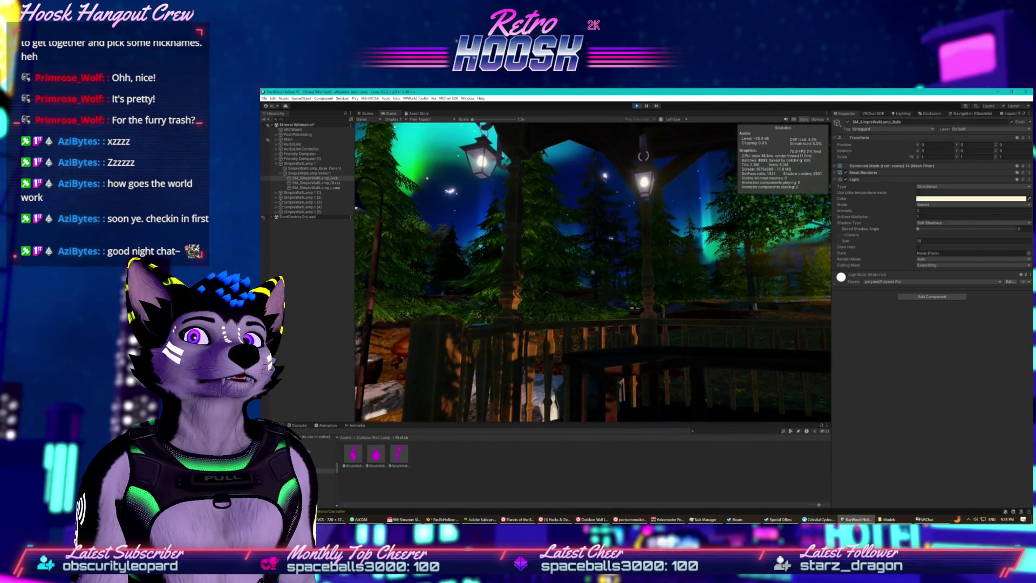
key(w)
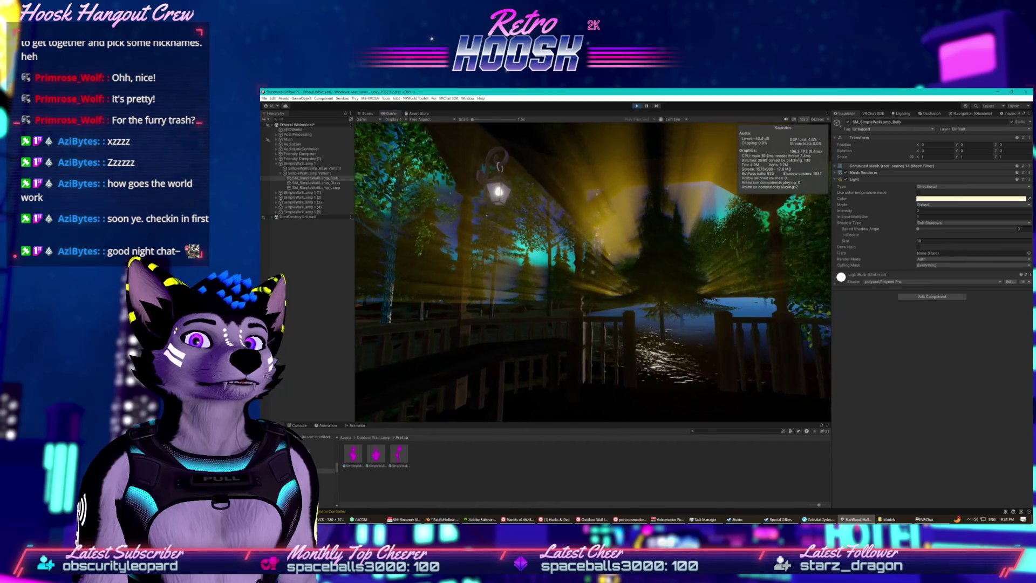
key(w)
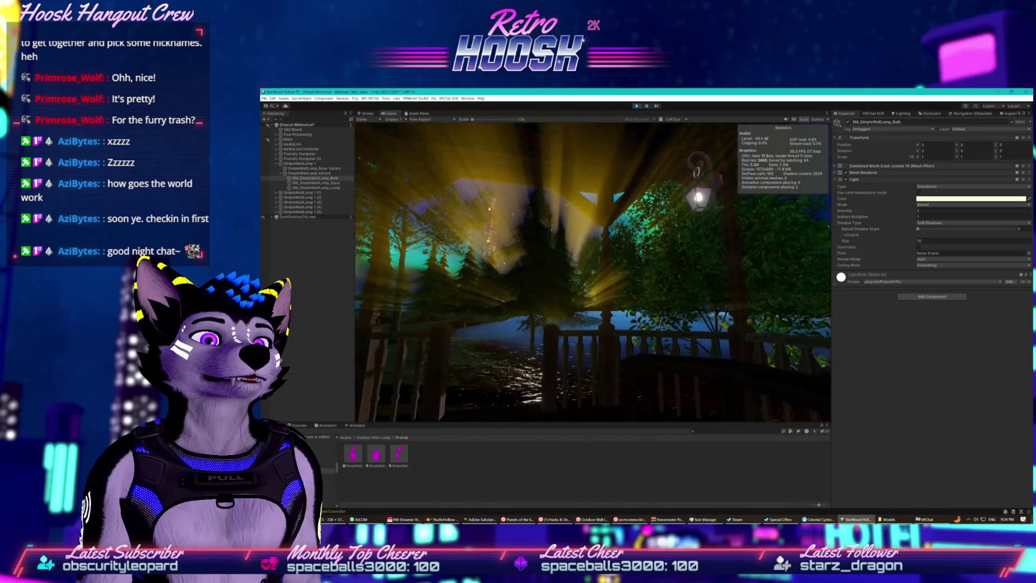
key(super)
click(924, 192)
click(939, 186)
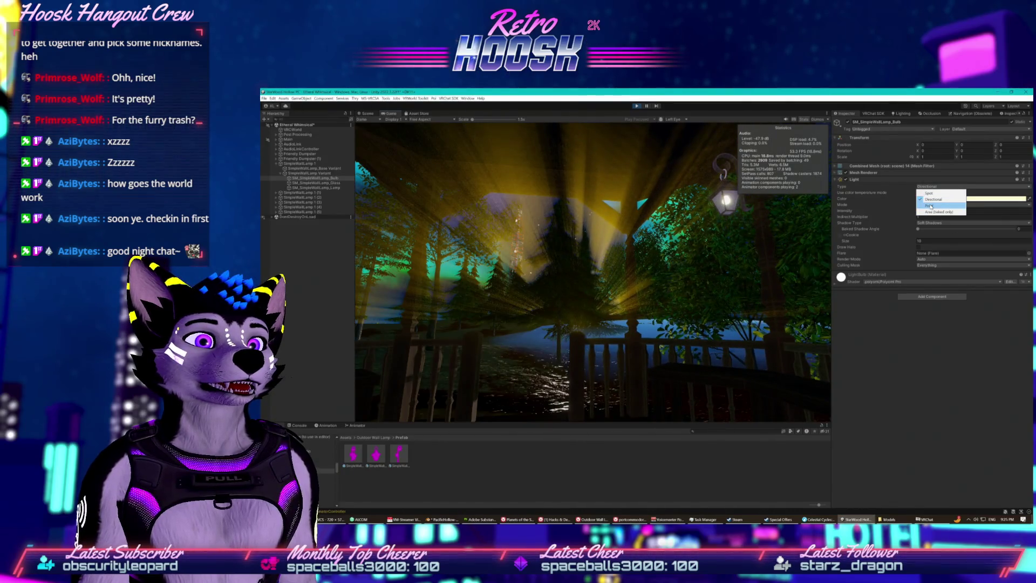
- Make the bulb a Point light and snip a screenshot of its Inspector settings
click(934, 197)
click(702, 268)
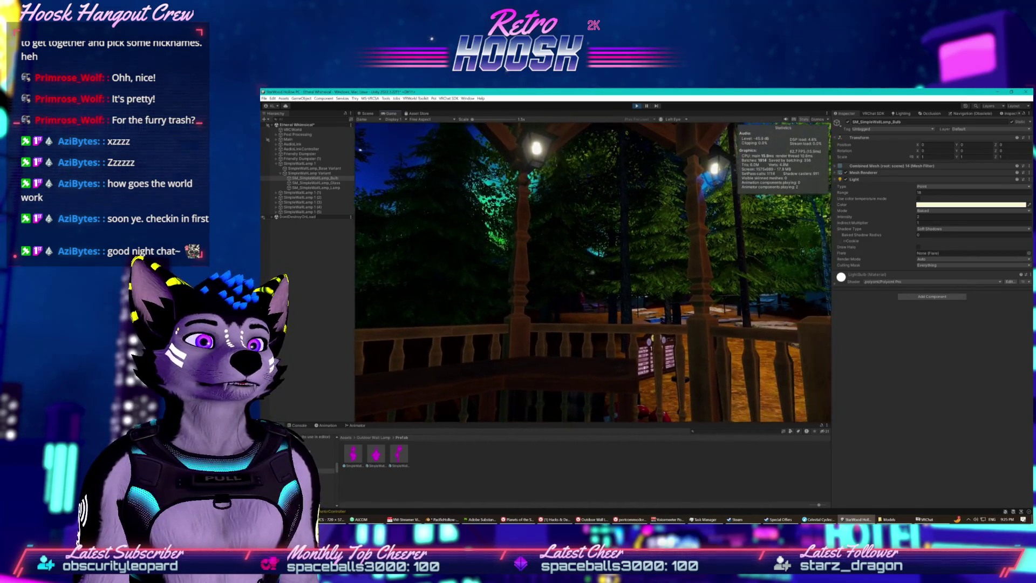
key(super+shift+s)
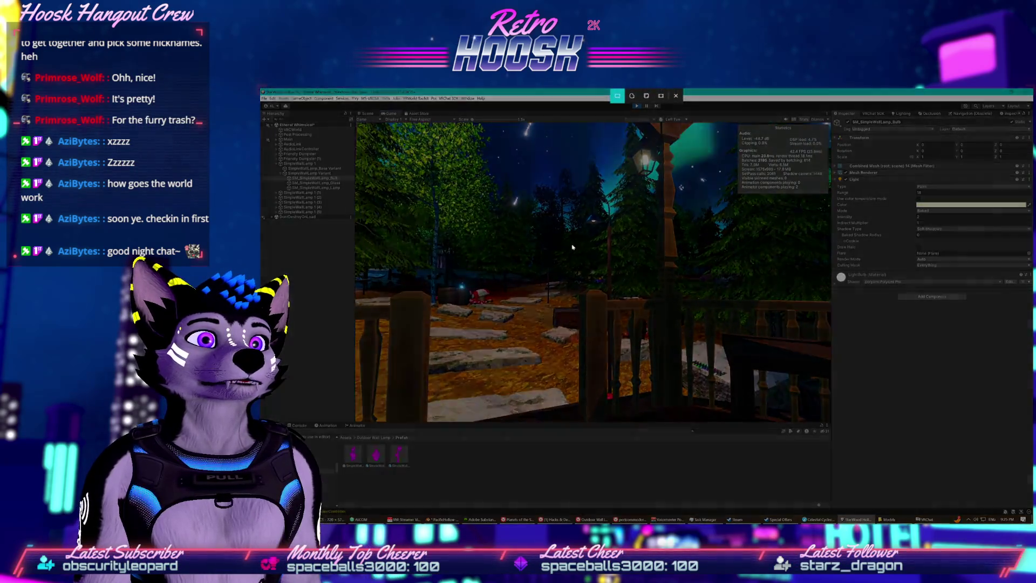
drag(829, 154, 1033, 310)
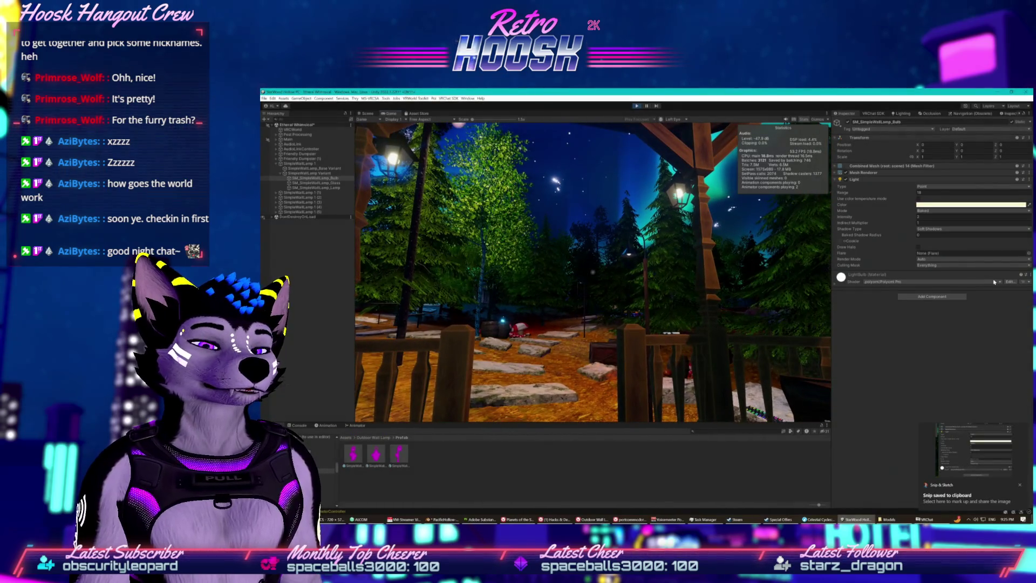
- Return to the editor and exit Play mode
key(super)
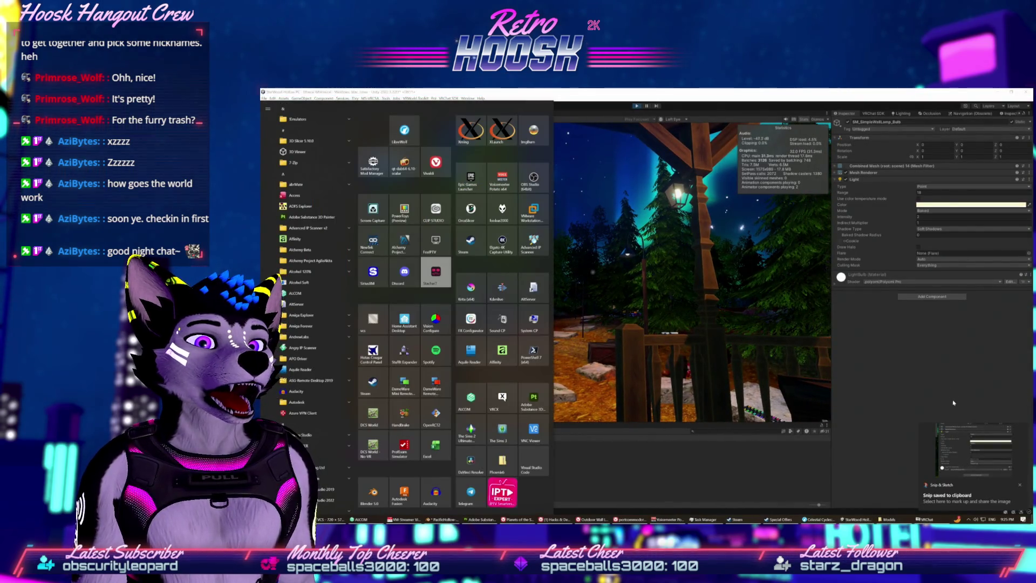
key(Escape)
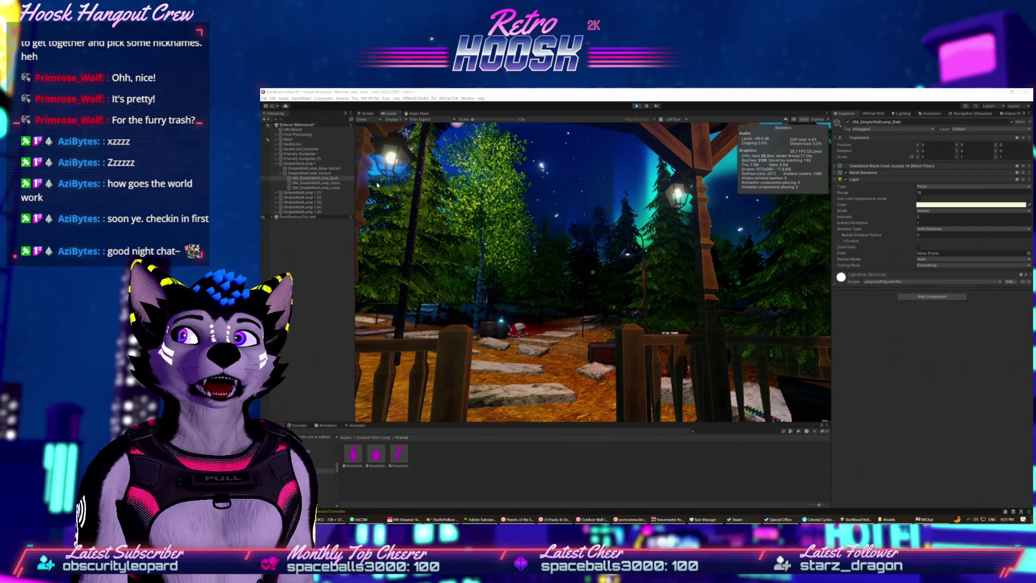
click(638, 107)
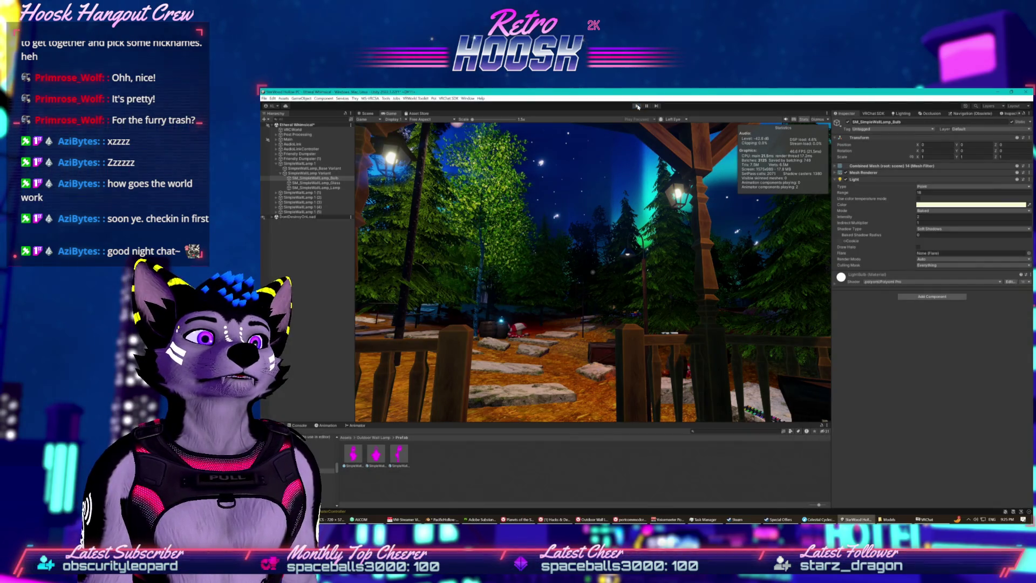
key(ctrl+p)
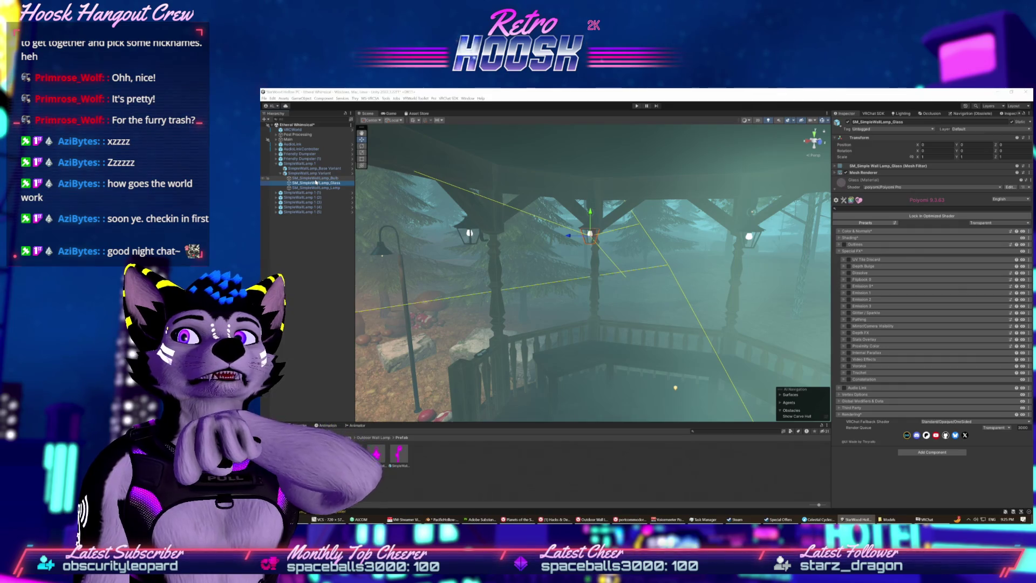
- Inspect the body and bulb of the SimpleWallLamp Variant prefab, then go back to the scene
click(344, 178)
click(353, 173)
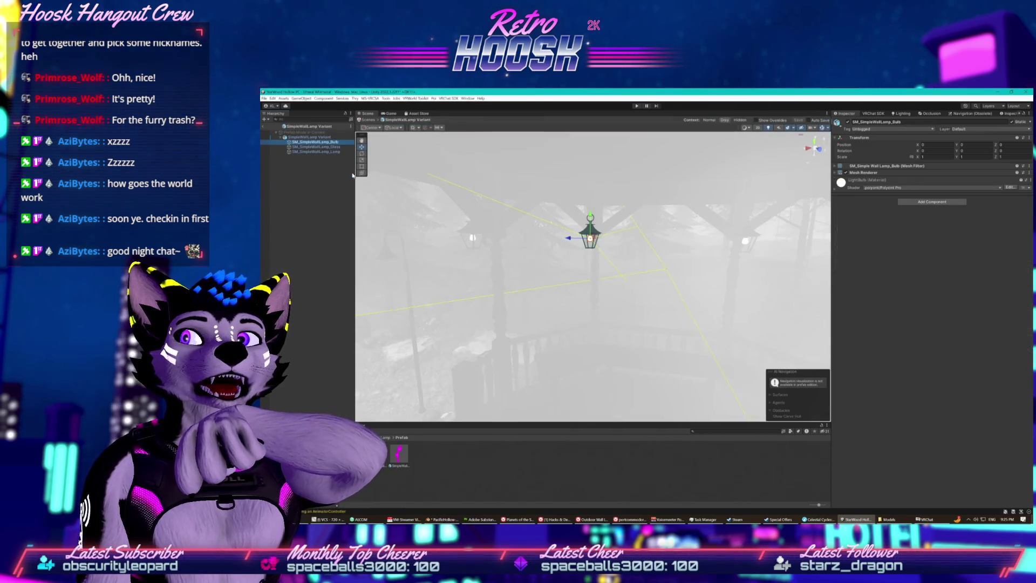
click(331, 152)
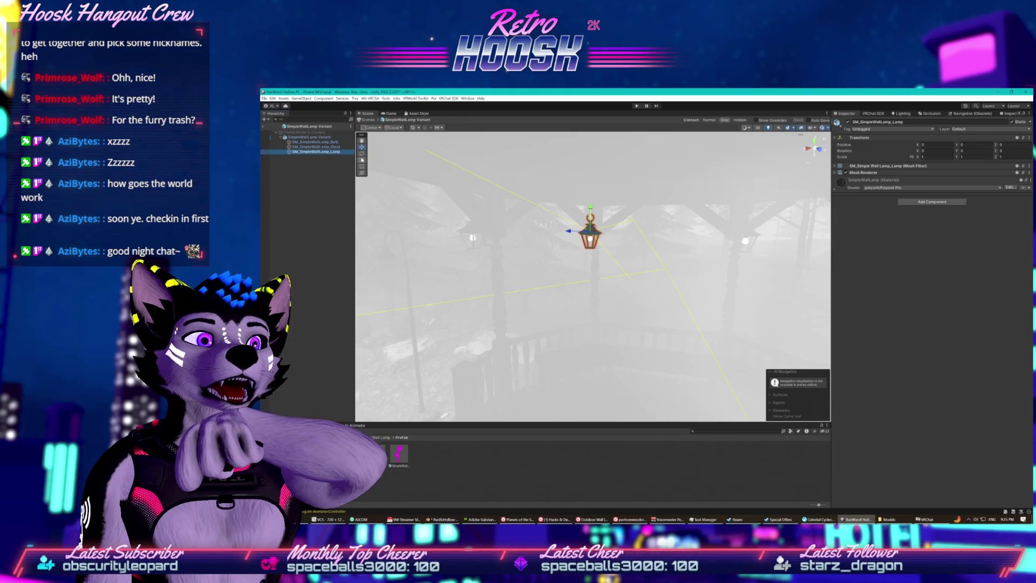
click(315, 142)
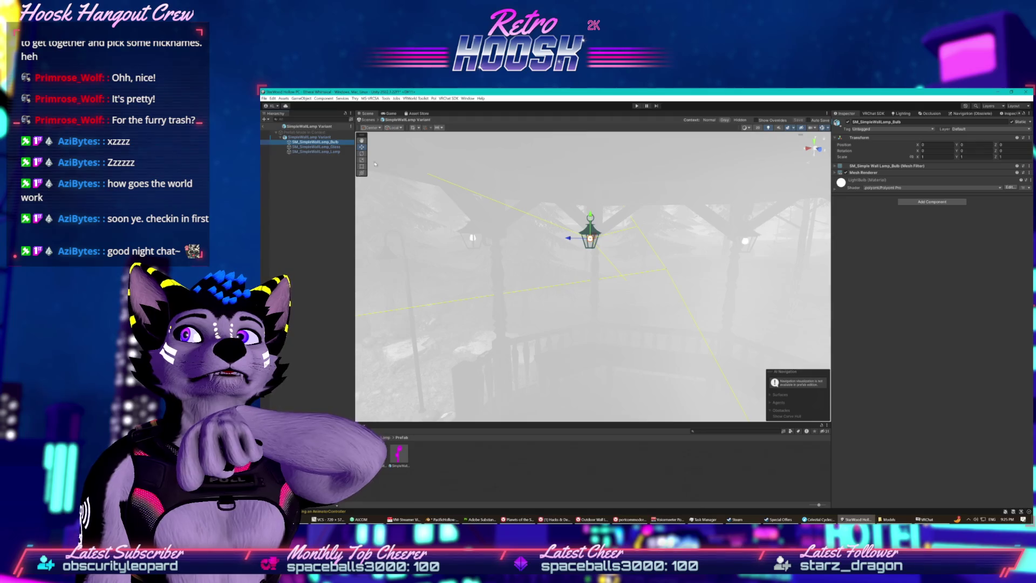
click(263, 128)
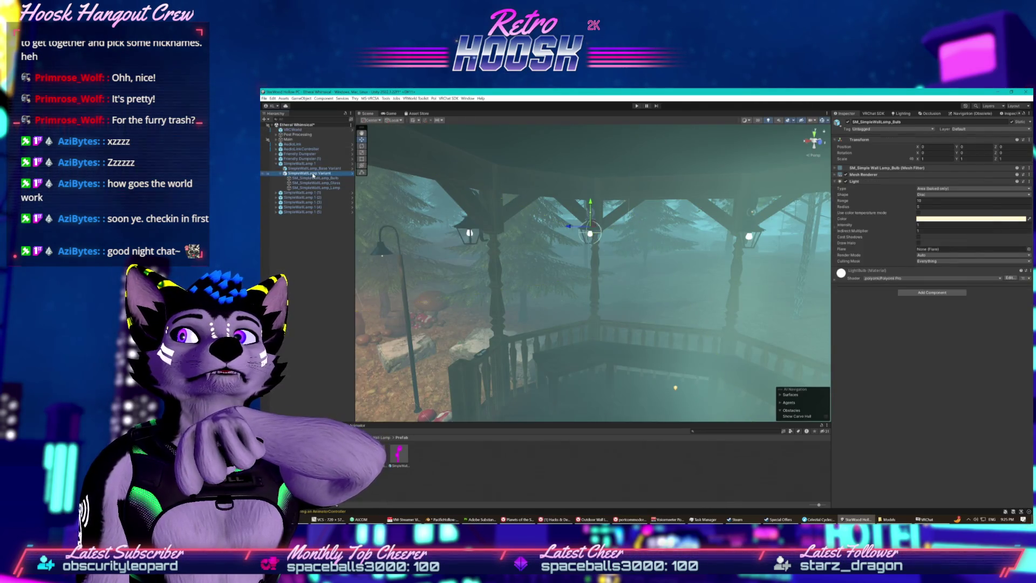
- Open the SimpleWallLamp 1 prefab and select SM_SimpleWallLamp_Bulb to show its Area Disc light
click(312, 167)
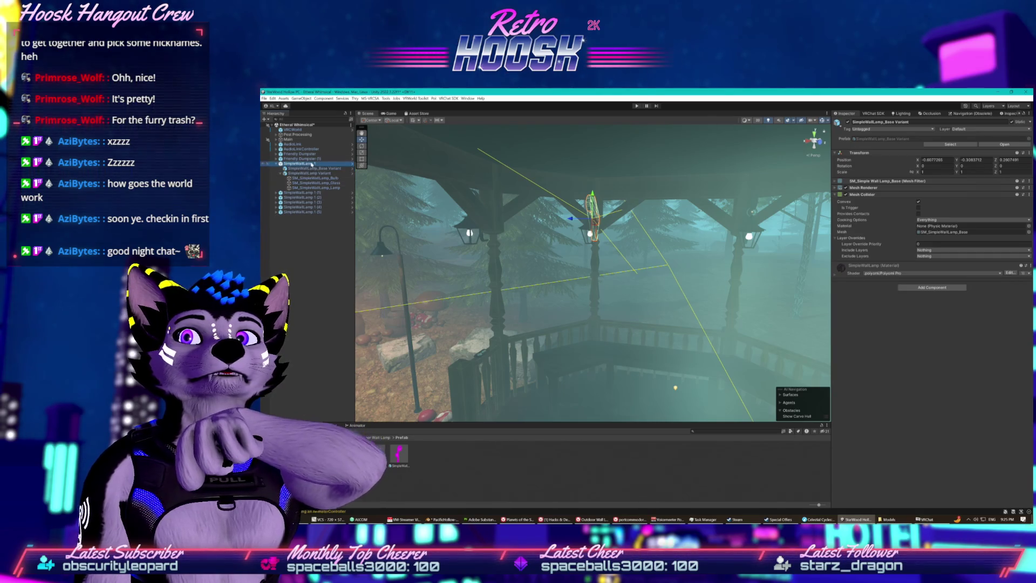
click(351, 164)
click(328, 157)
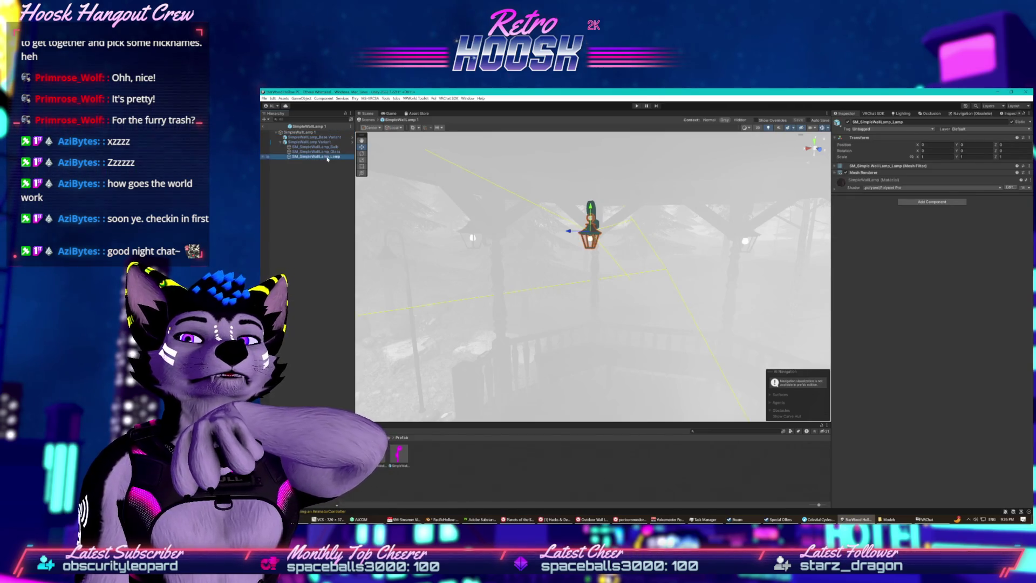
click(315, 147)
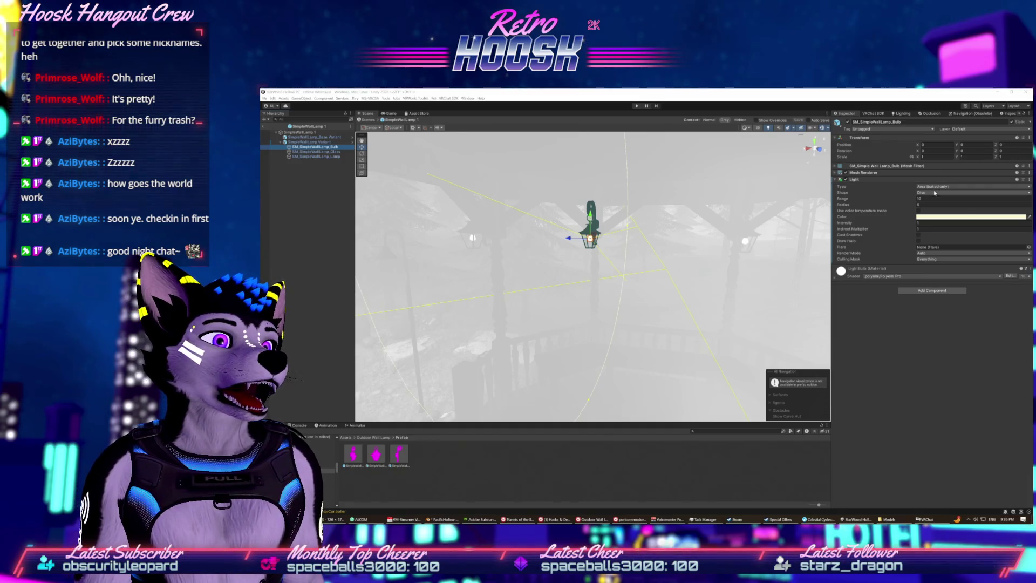
- Set the SimpleWallLamp 1 bulb to a Point light with intensity 2 and Soft Shadows
click(937, 187)
click(934, 205)
click(919, 193)
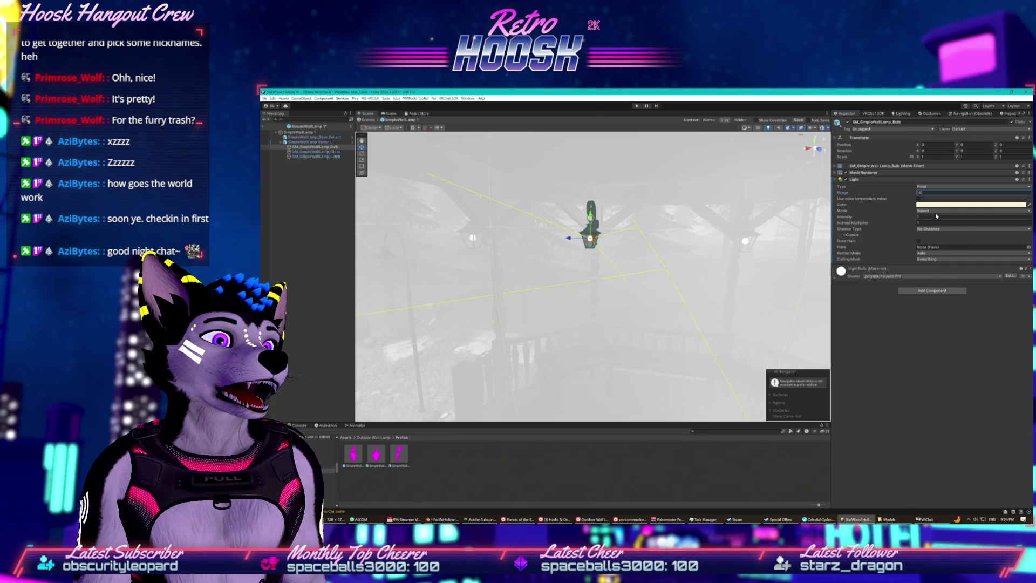
click(920, 217)
text(2)
click(930, 228)
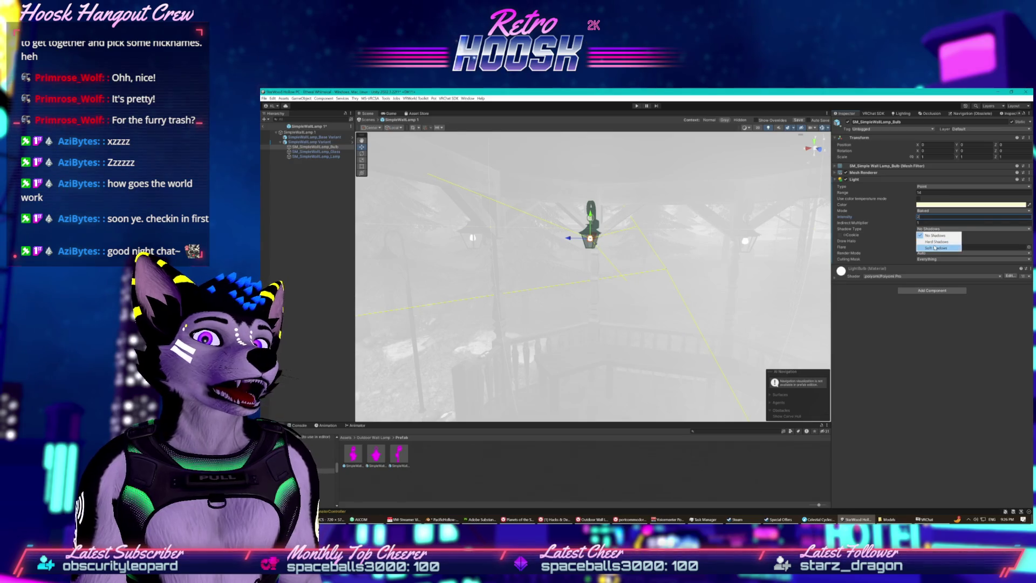
click(935, 247)
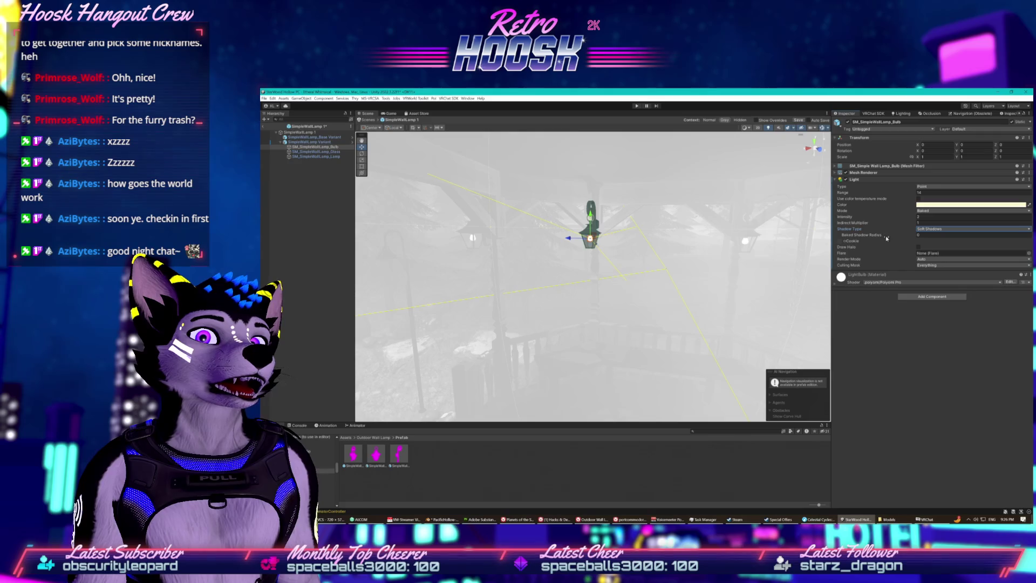
- Exit Prefab Mode and save the prefab changes
click(310, 146)
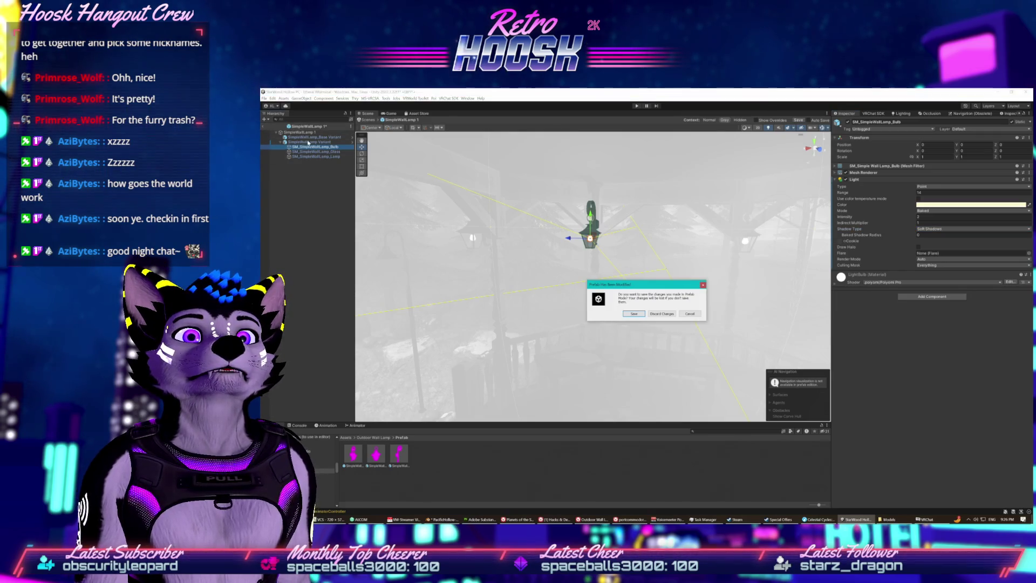
click(633, 314)
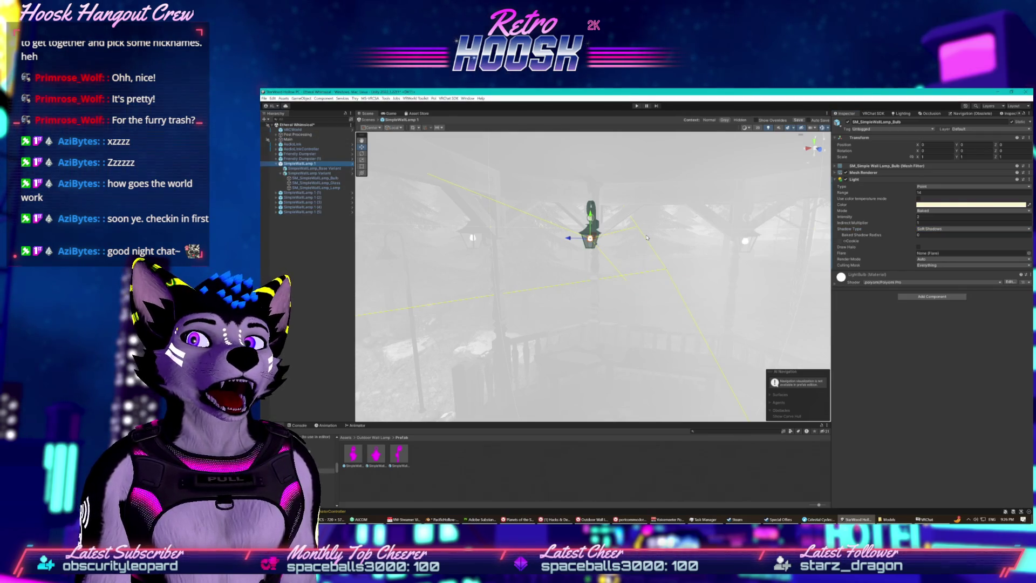
mouse_move(663, 159)
mouse_down()
mouse_move(471, 246)
mouse_move(643, 142)
mouse_move(618, 137)
mouse_up()
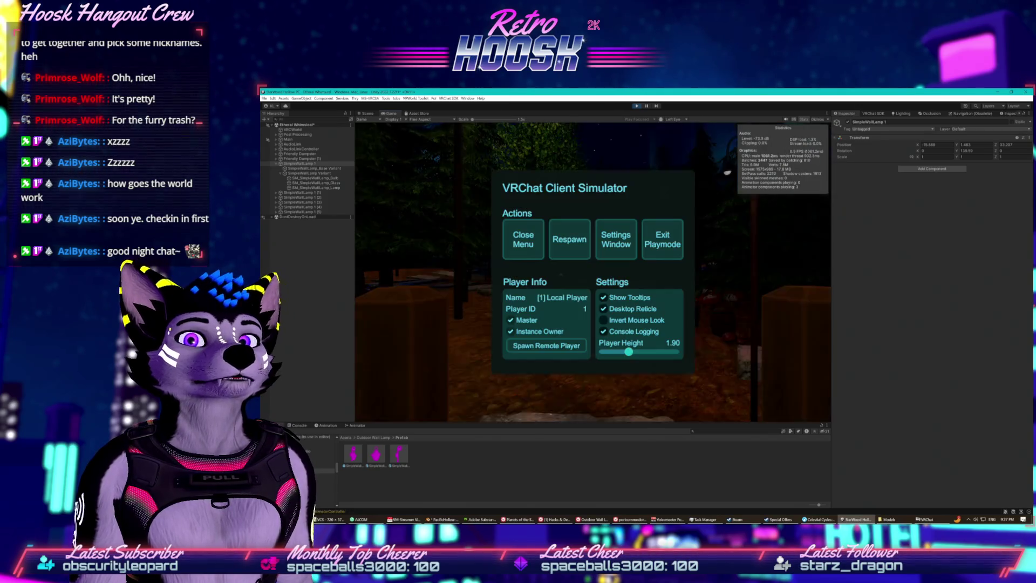
- Close the VRChat Client Simulator menu and walk forward off the deck onto the stone path
click(524, 238)
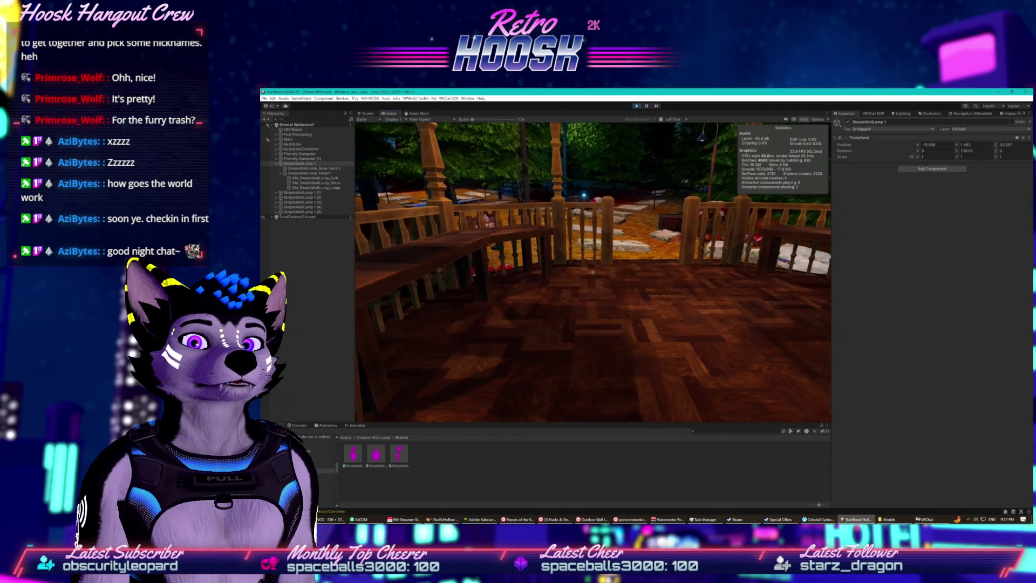
key(w)
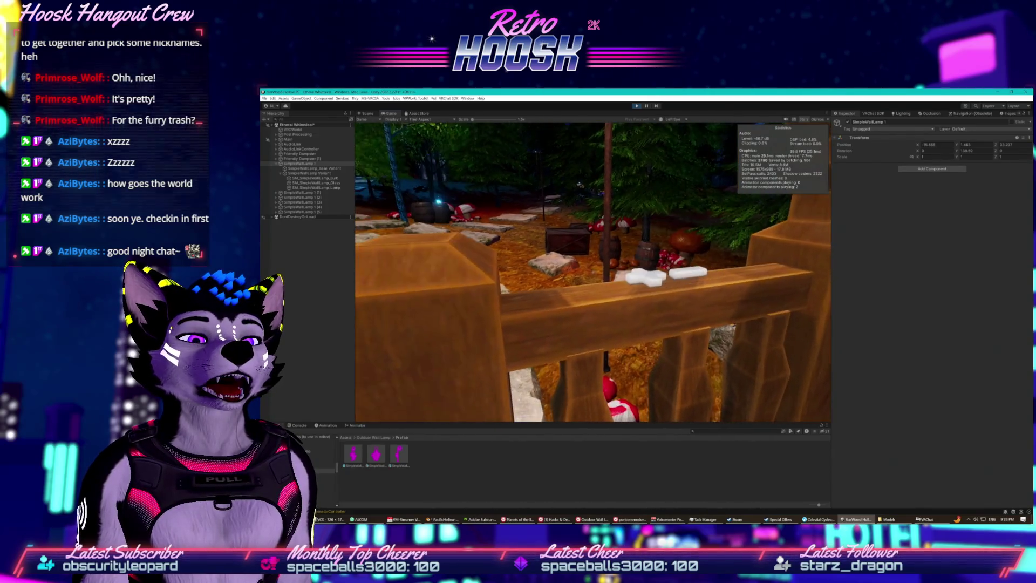
- End the test run with the toolbar Play button, returning to the gazebo scene
click(638, 107)
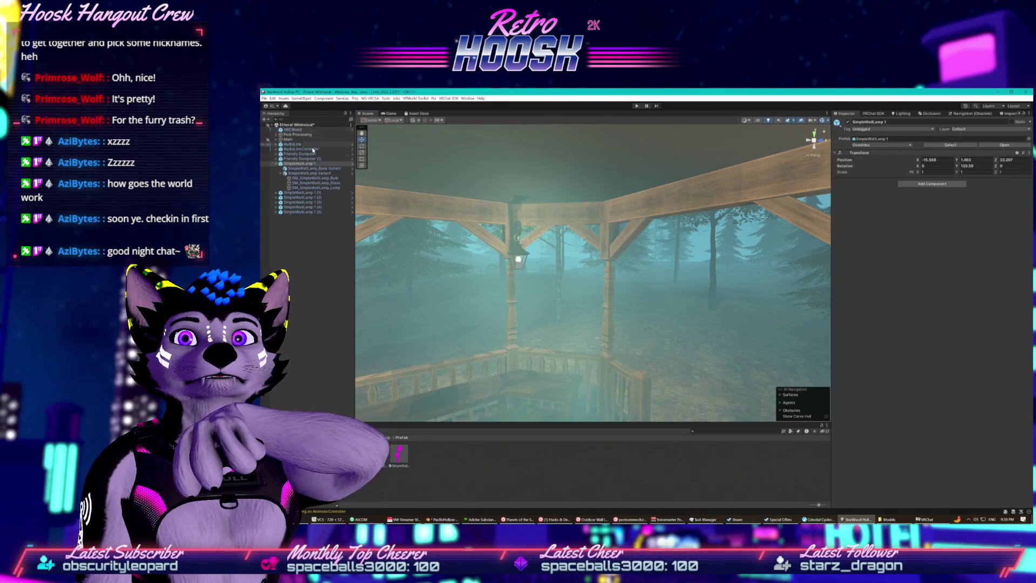
- Parent all the SimpleWallLamp copies under the Gazebo object and frame them
click(276, 163)
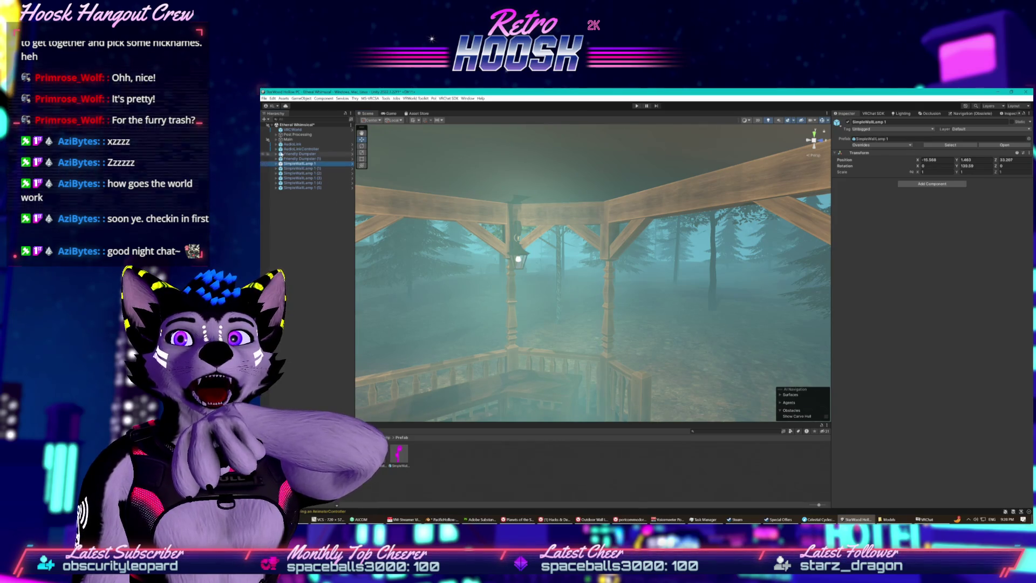
click(276, 139)
scroll(294, 208, down, 5)
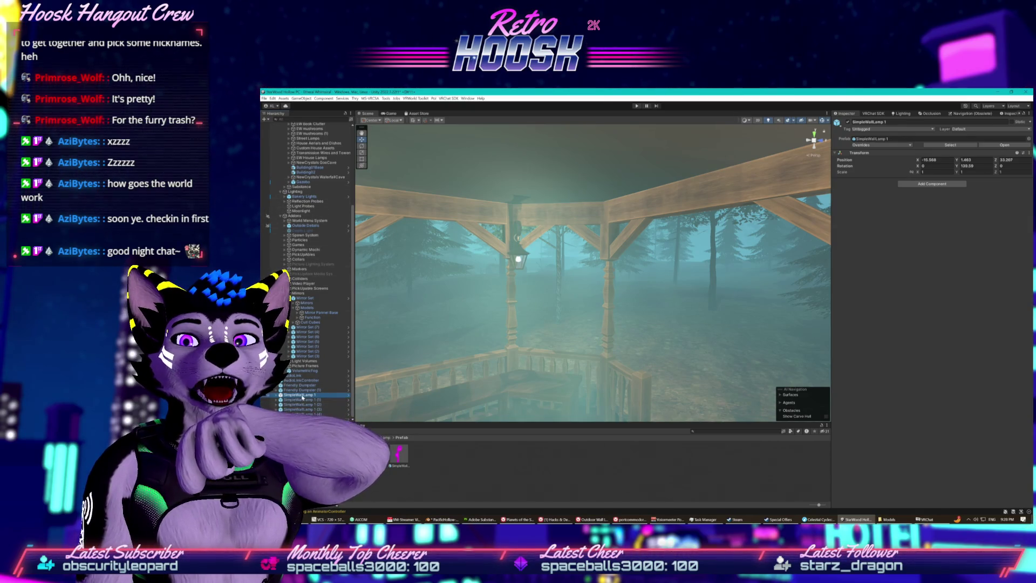
shift+click(309, 419)
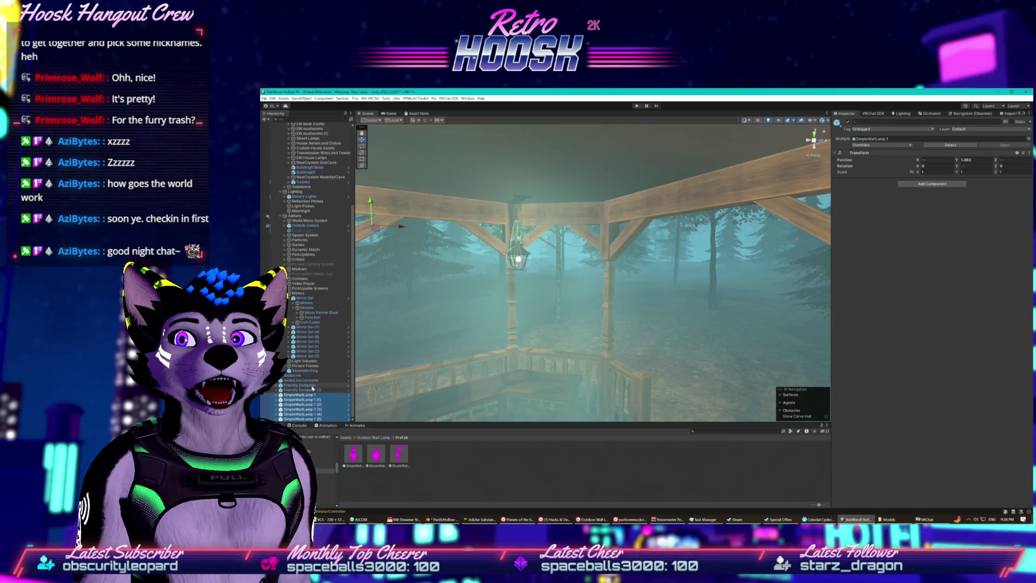
click(300, 183)
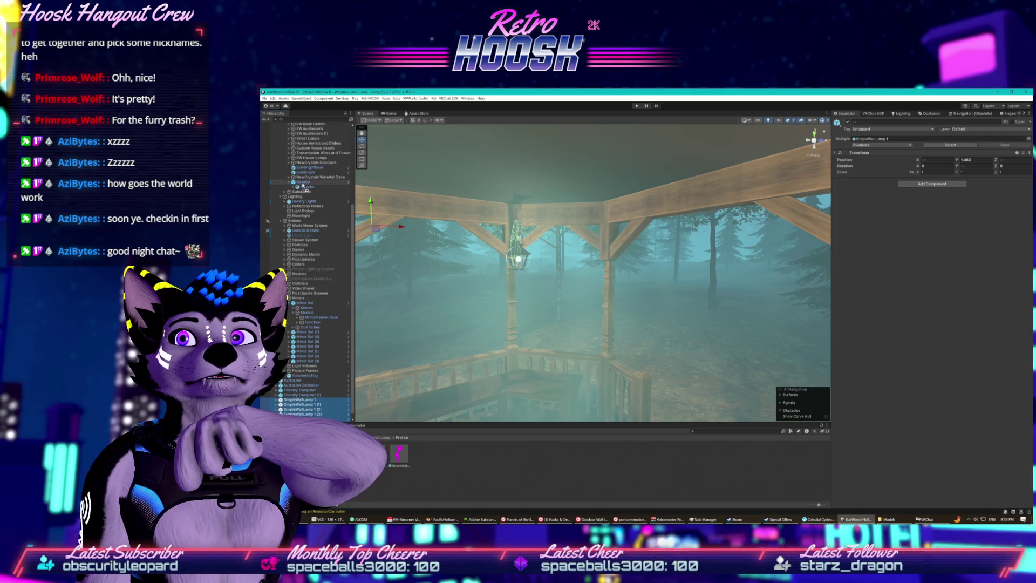
drag(303, 186, 306, 186)
key(f)
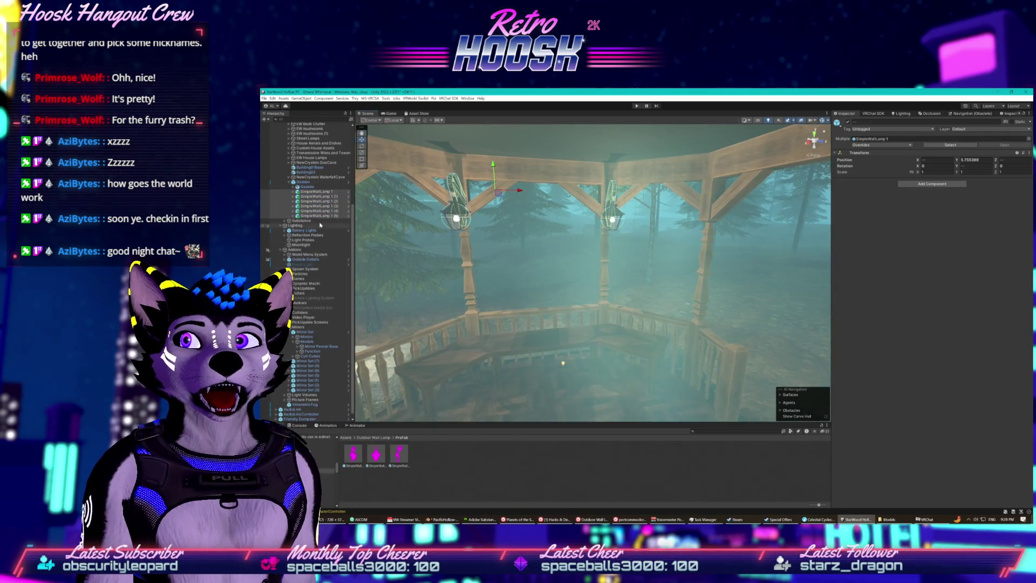
- Nudge the Gazebo slightly down with the Y handle and orbit to check it
click(303, 182)
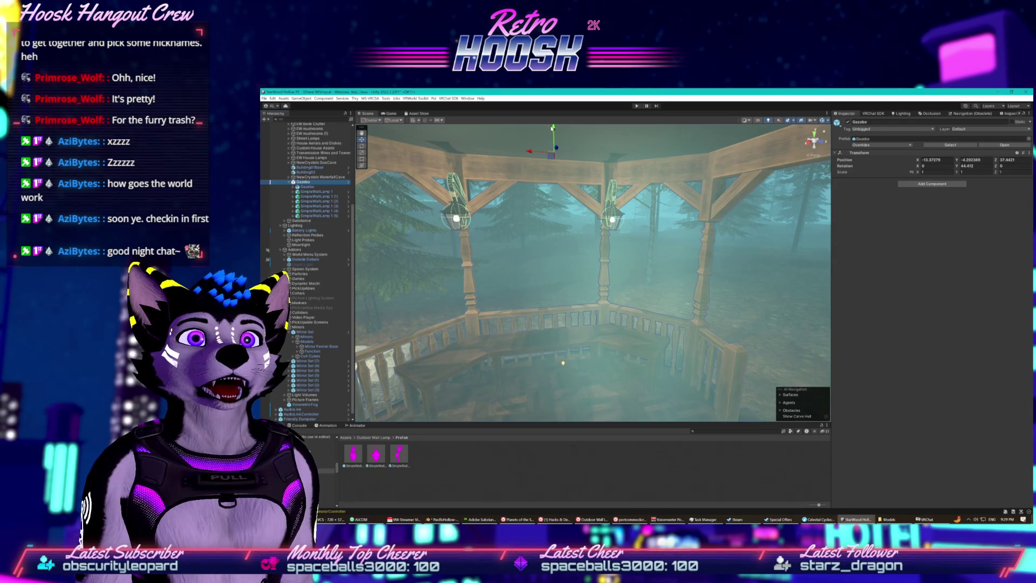
mouse_move(554, 130)
mouse_down()
mouse_move(620, 179)
mouse_move(677, 174)
mouse_move(637, 160)
mouse_move(620, 137)
mouse_move(616, 166)
mouse_move(598, 144)
mouse_move(589, 163)
mouse_move(411, 217)
mouse_up()
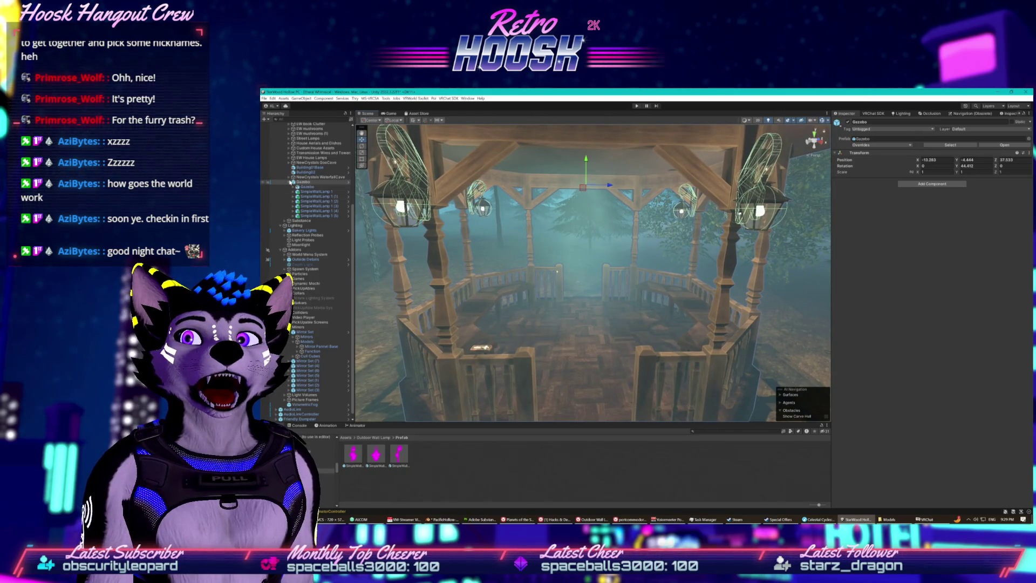
click(288, 183)
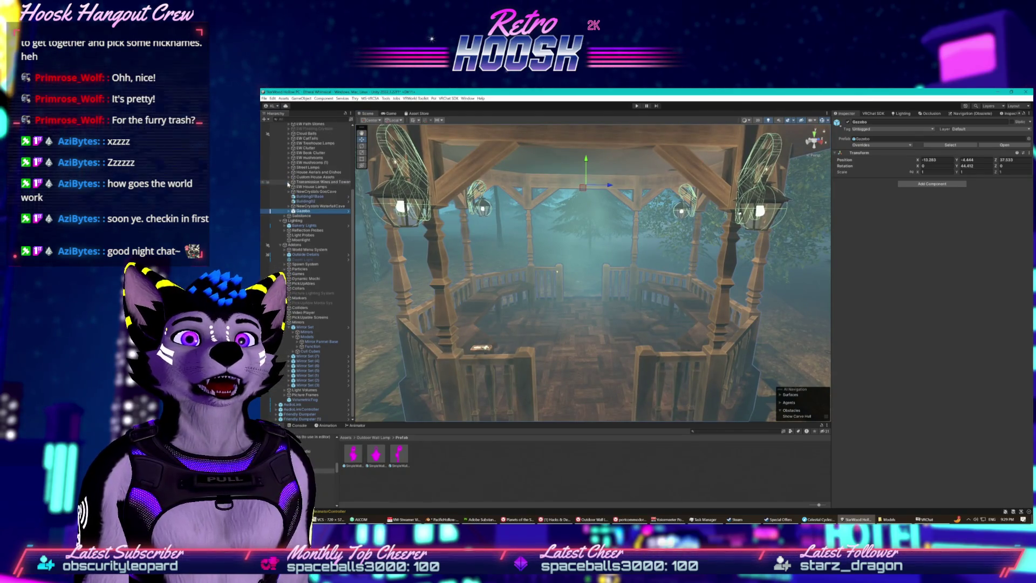
click(520, 244)
drag(503, 258, 452, 243)
scroll(301, 141, up, 2)
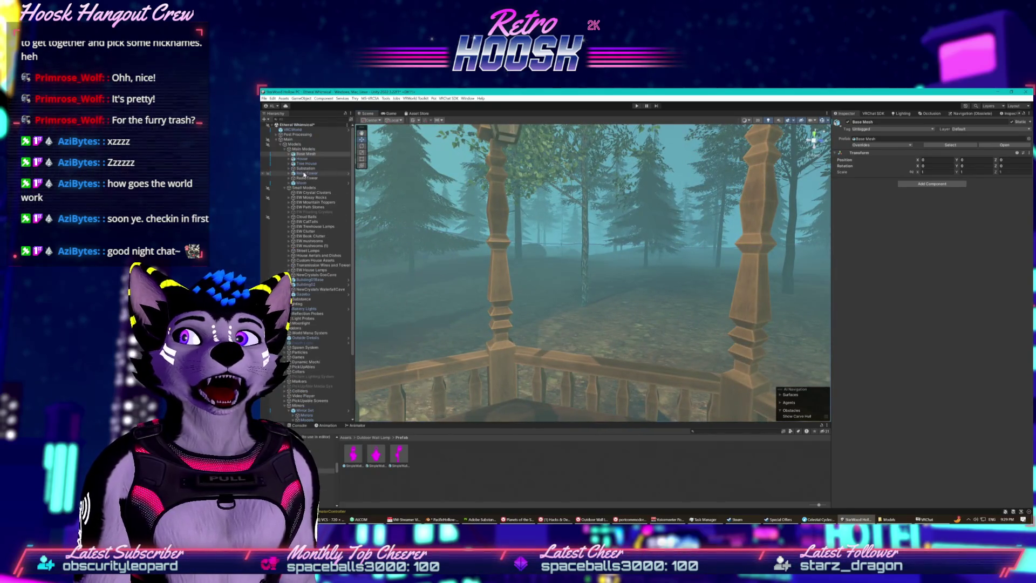
- Select and frame both Friendly Dumpster objects, then select the Mirror Set prop
click(300, 140)
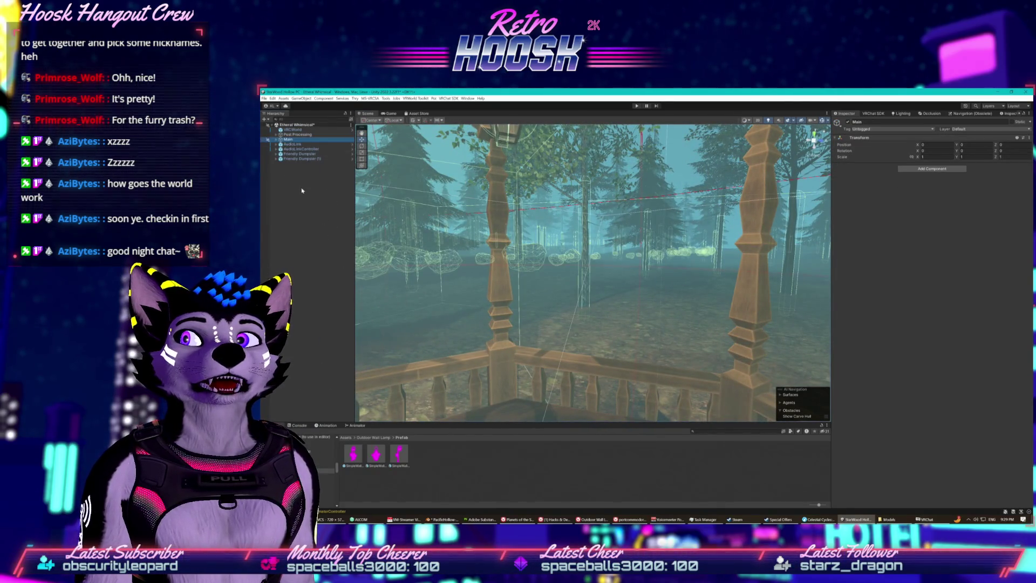
click(277, 140)
scroll(293, 173, down, 5)
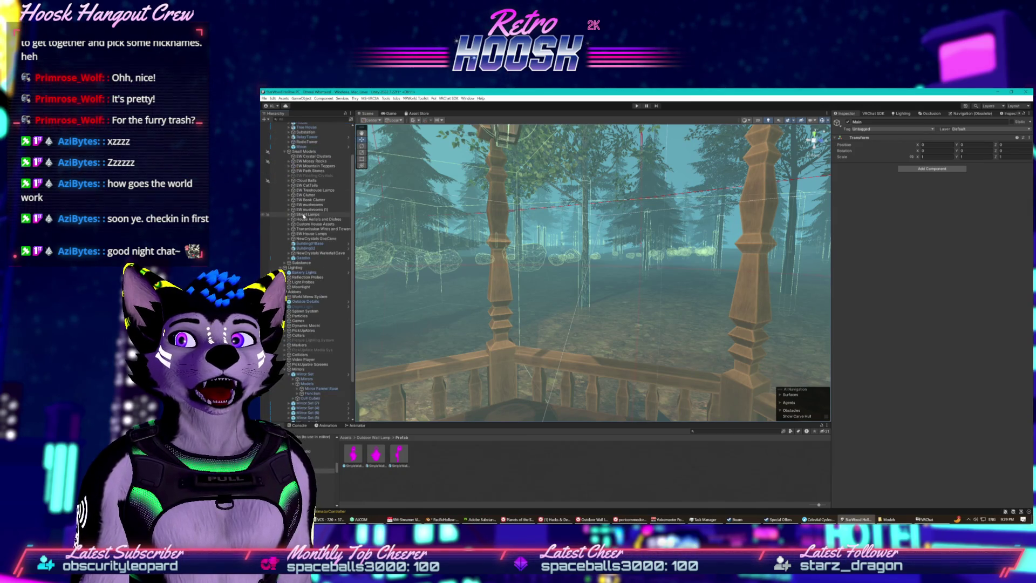
click(307, 419)
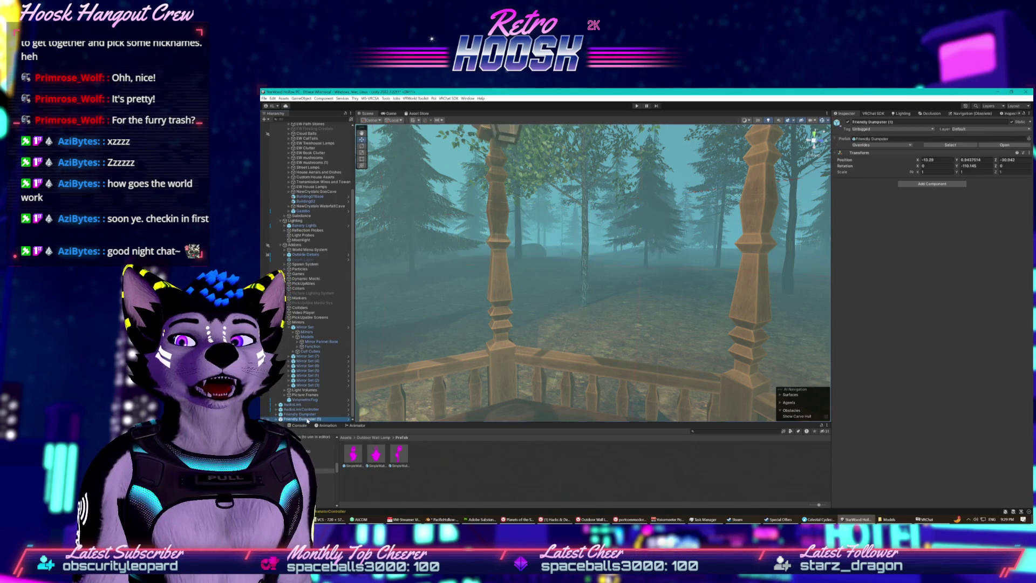
ctrl+click(302, 415)
scroll(305, 354, up, 2)
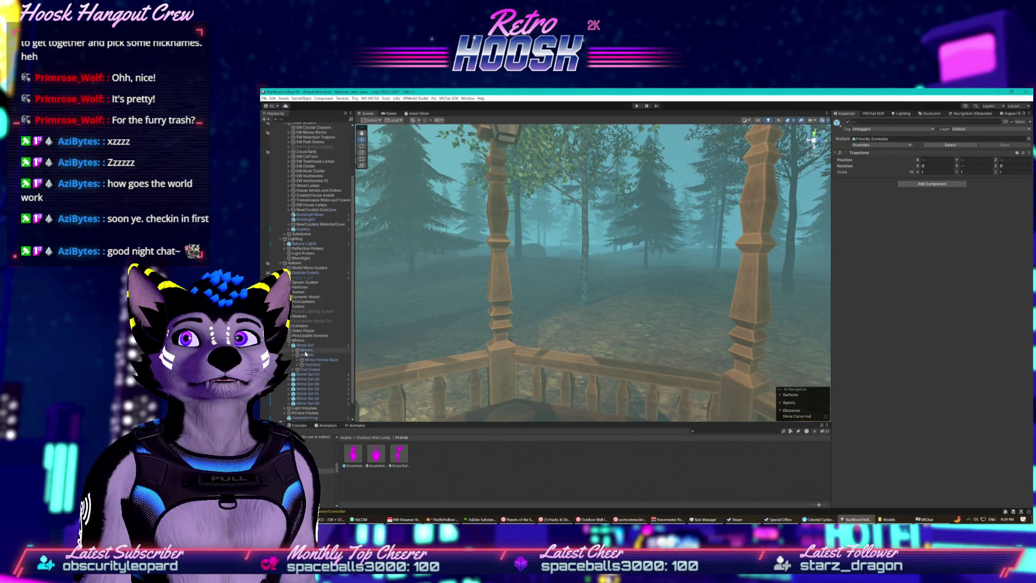
click(284, 263)
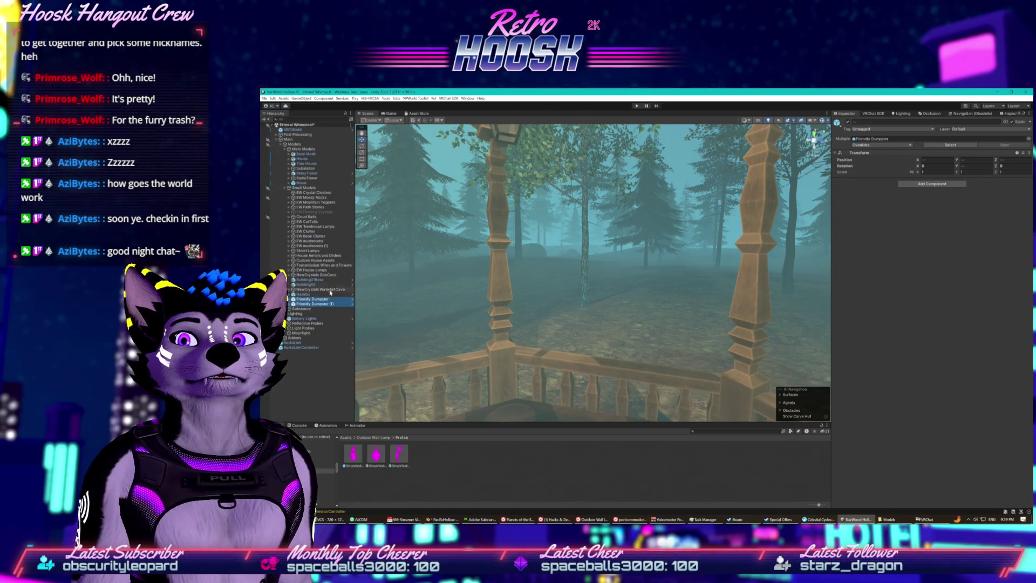
key(f)
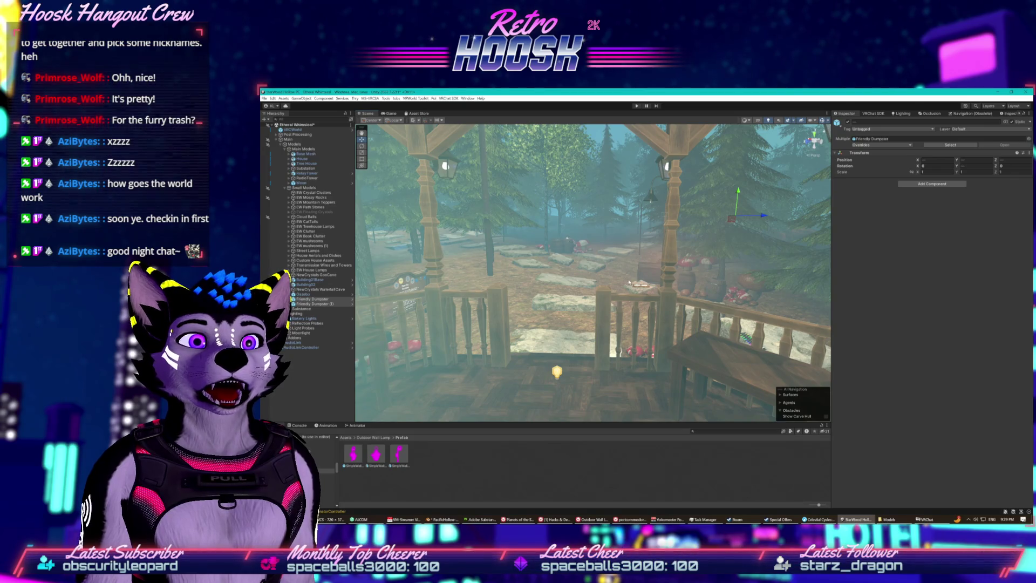
click(639, 286)
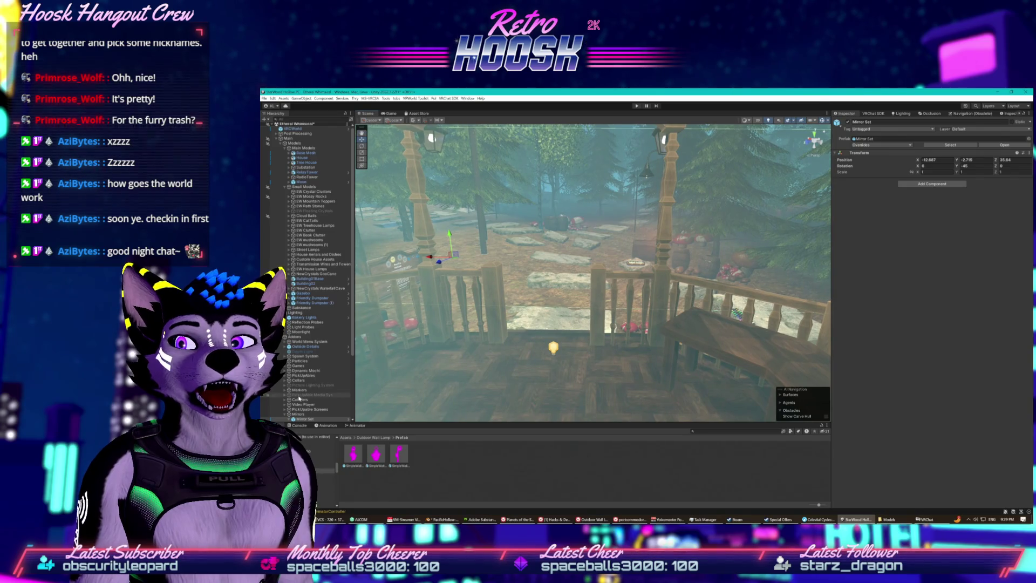
scroll(291, 381, down, 3)
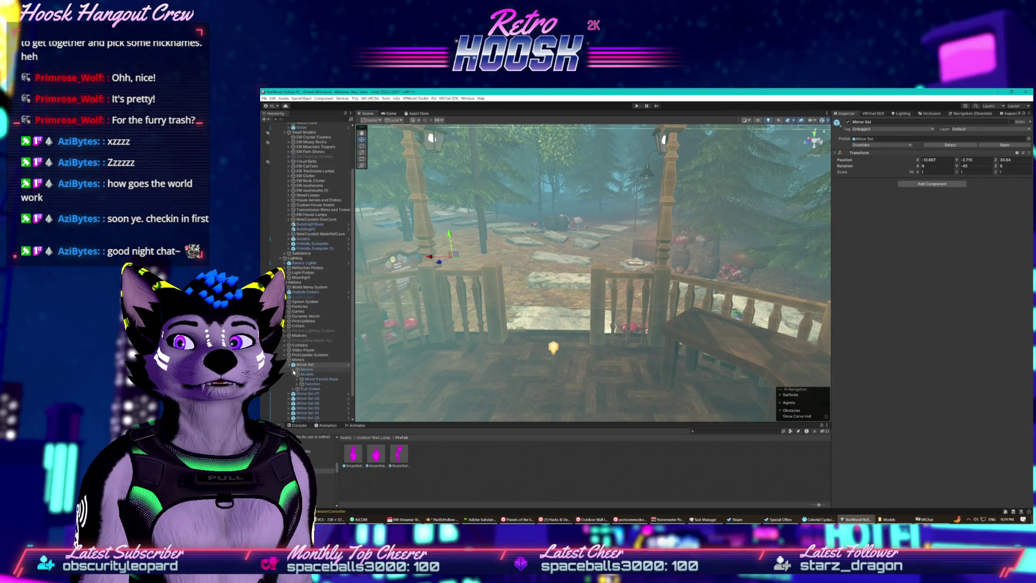
- Select the Mirror Set's Mirrors and drag them along Z down the gazebo railing
click(314, 384)
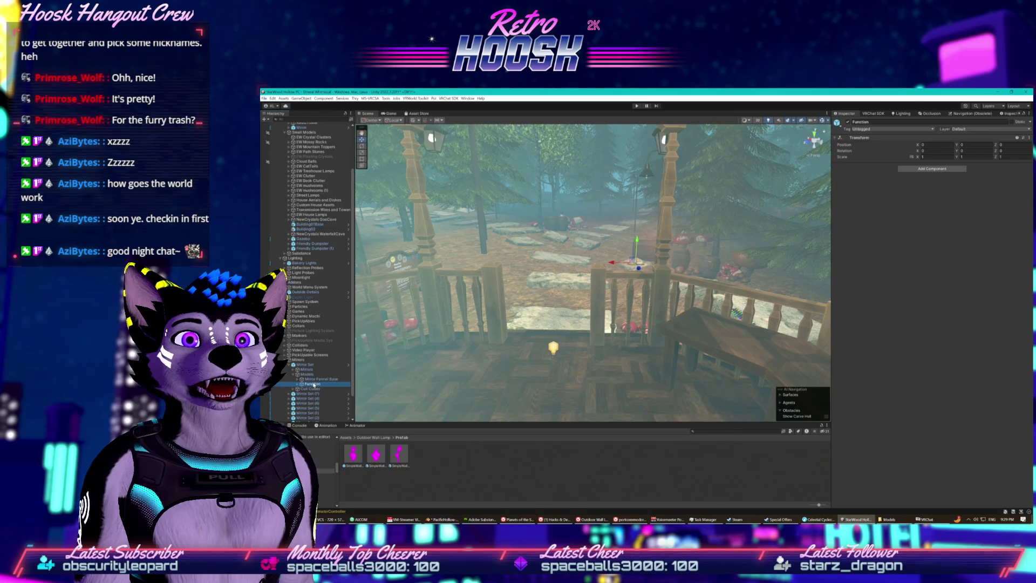
click(294, 370)
click(293, 370)
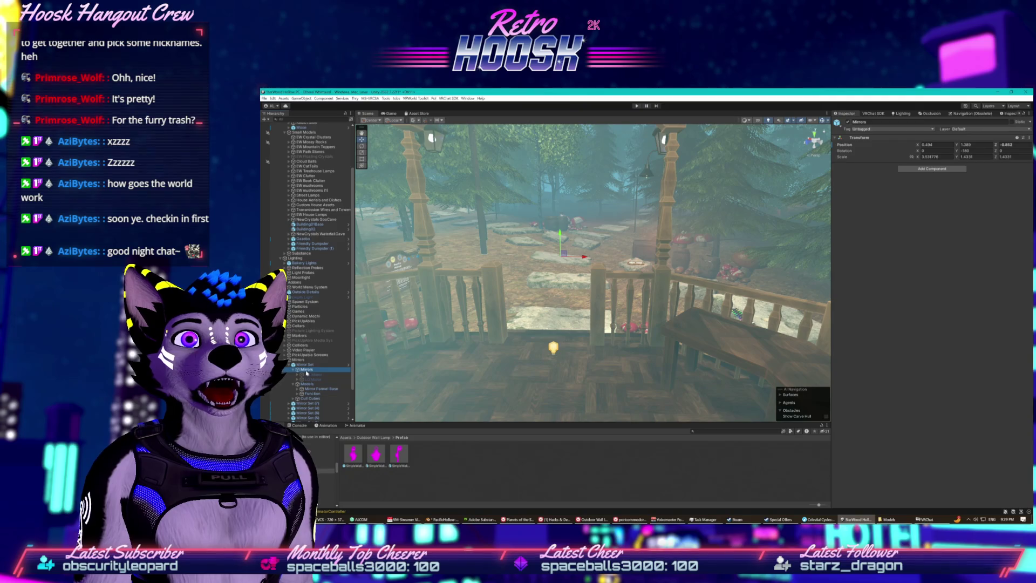
drag(561, 256, 536, 245)
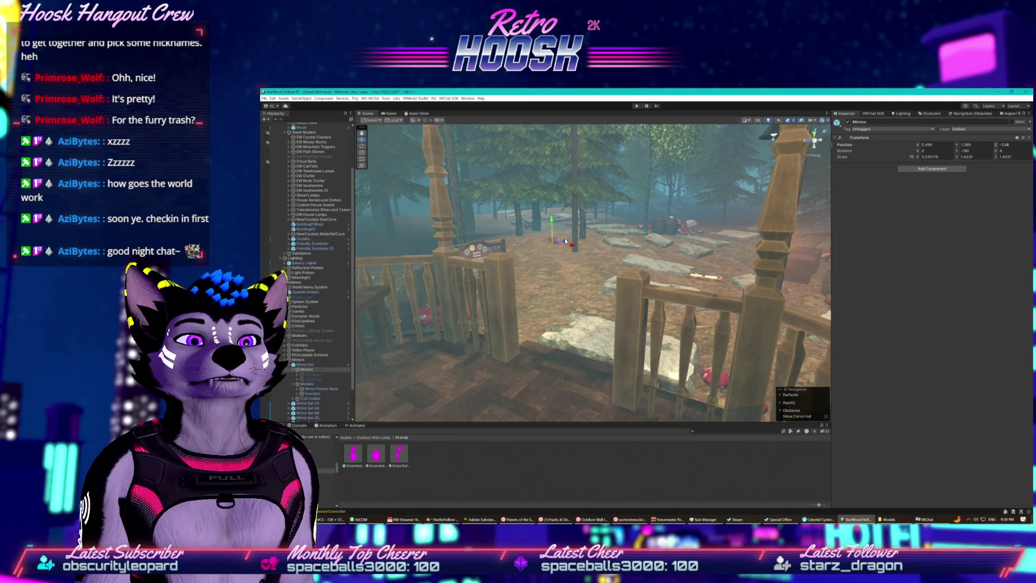
mouse_move(574, 240)
mouse_down()
mouse_move(731, 251)
mouse_move(668, 260)
mouse_up()
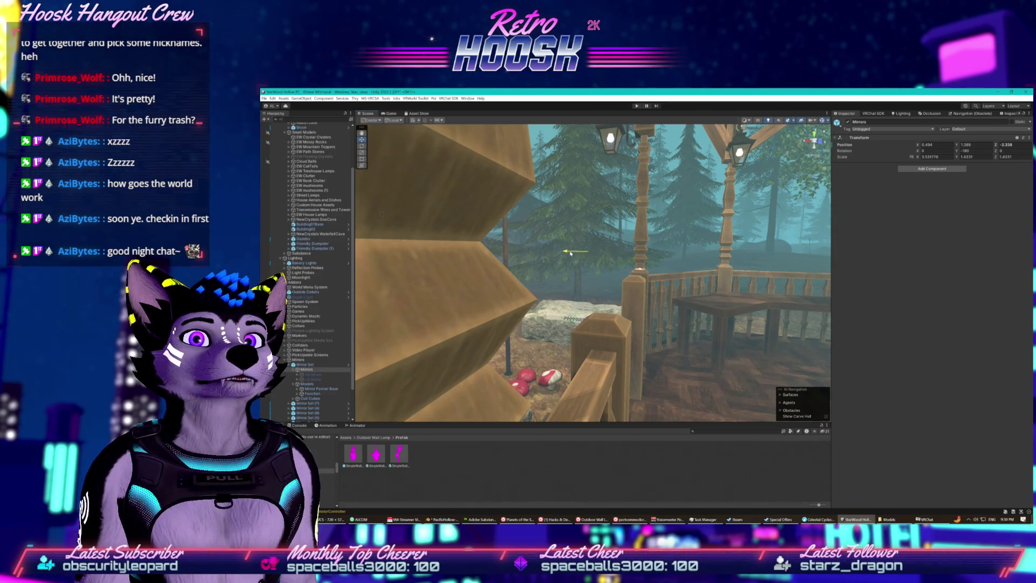
drag(608, 267, 494, 251)
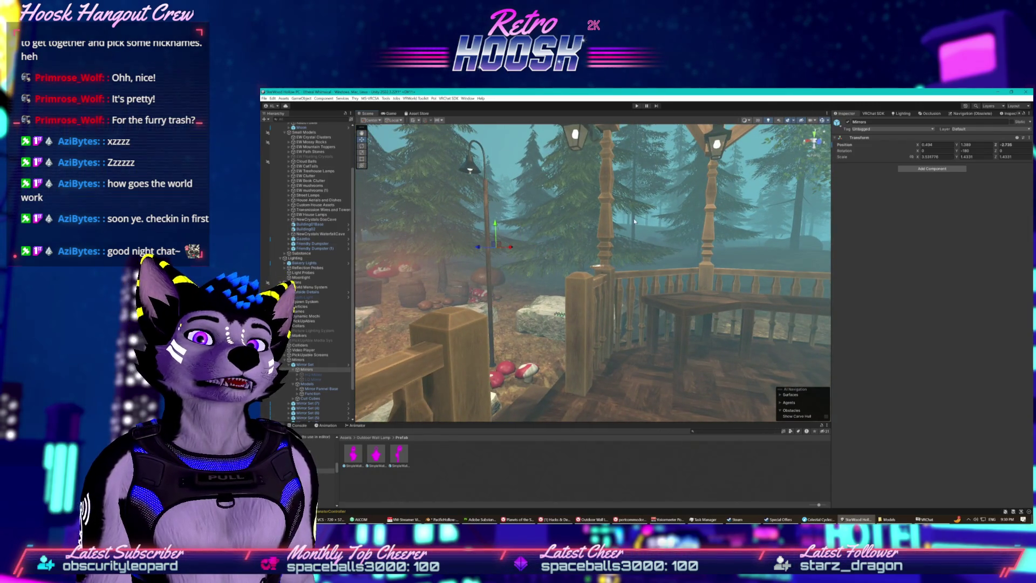
drag(620, 265, 556, 274)
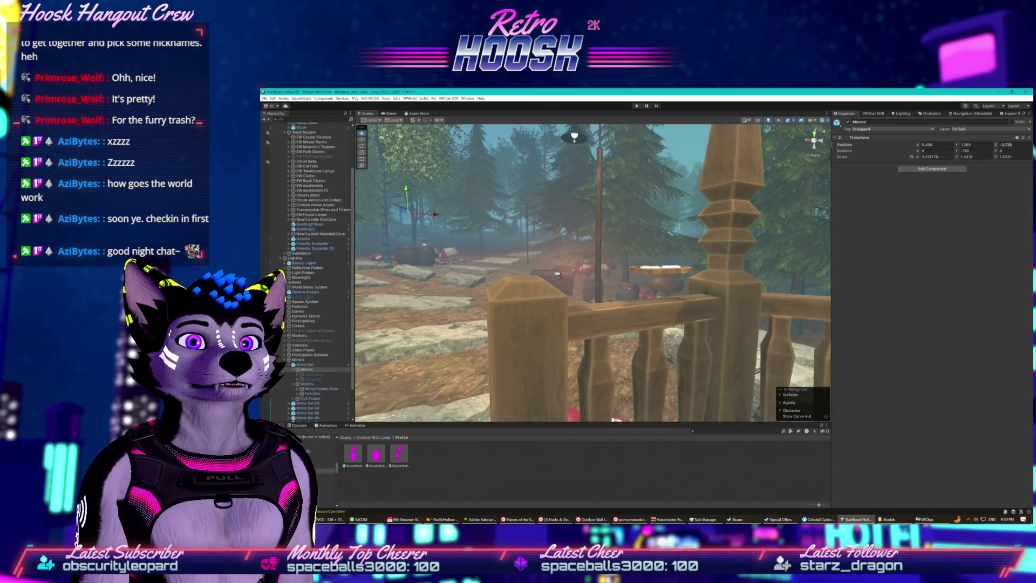
click(313, 385)
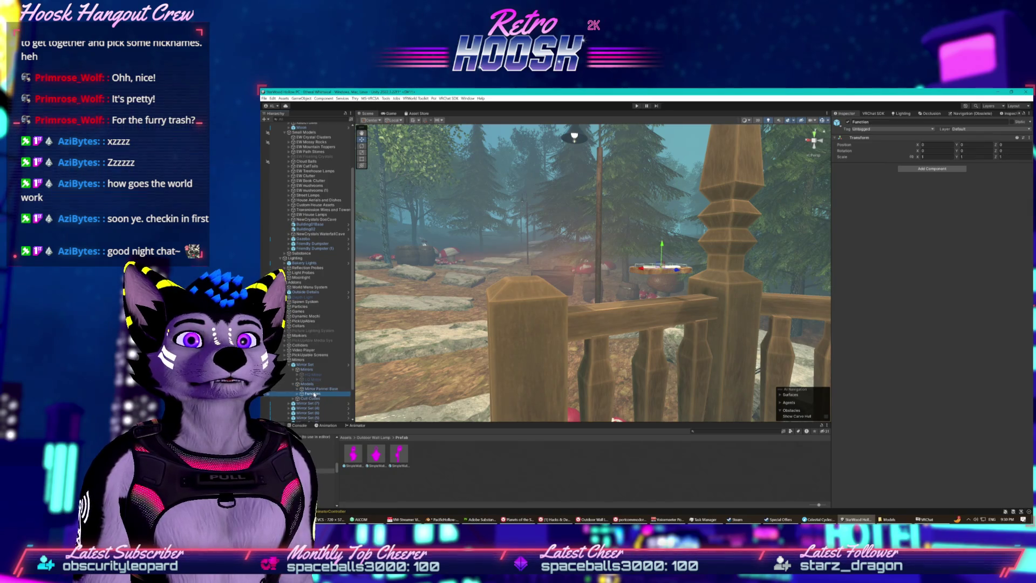
- Drag the Mirror Set's Models tray down along Y onto the railing top and orbit to verify
click(314, 393)
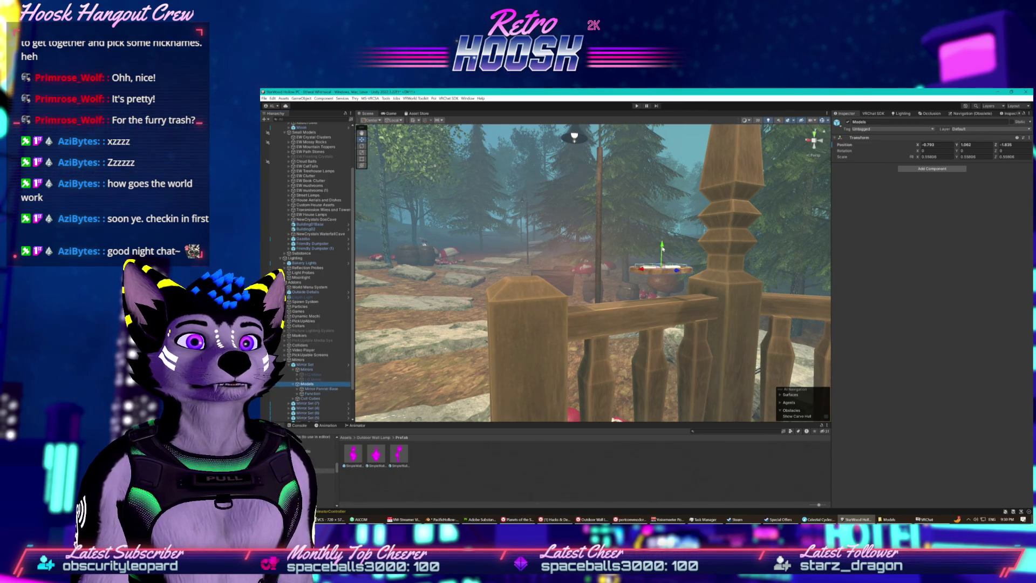
drag(663, 247, 653, 274)
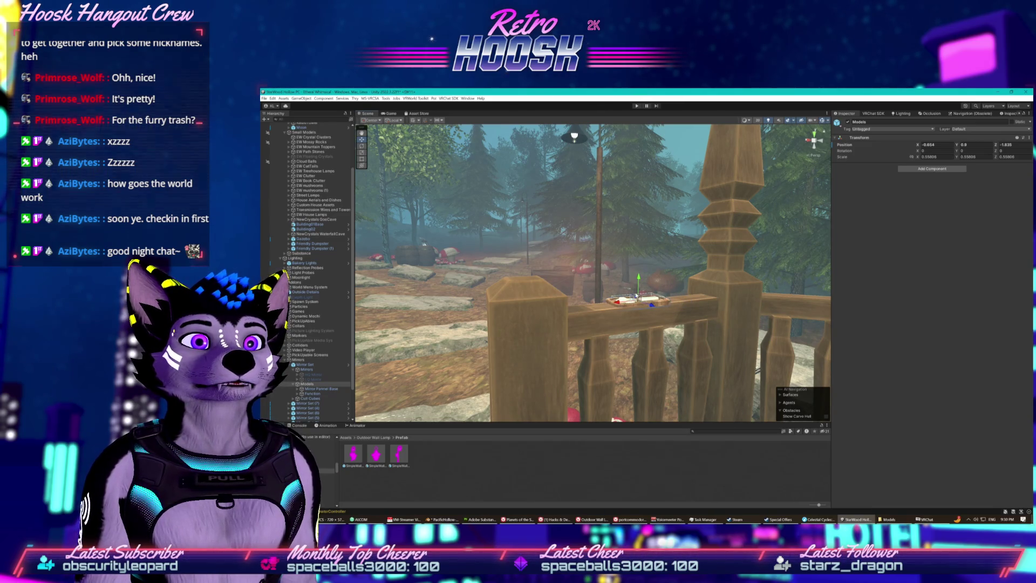
mouse_move(640, 280)
mouse_down()
mouse_move(597, 296)
mouse_move(747, 299)
mouse_up()
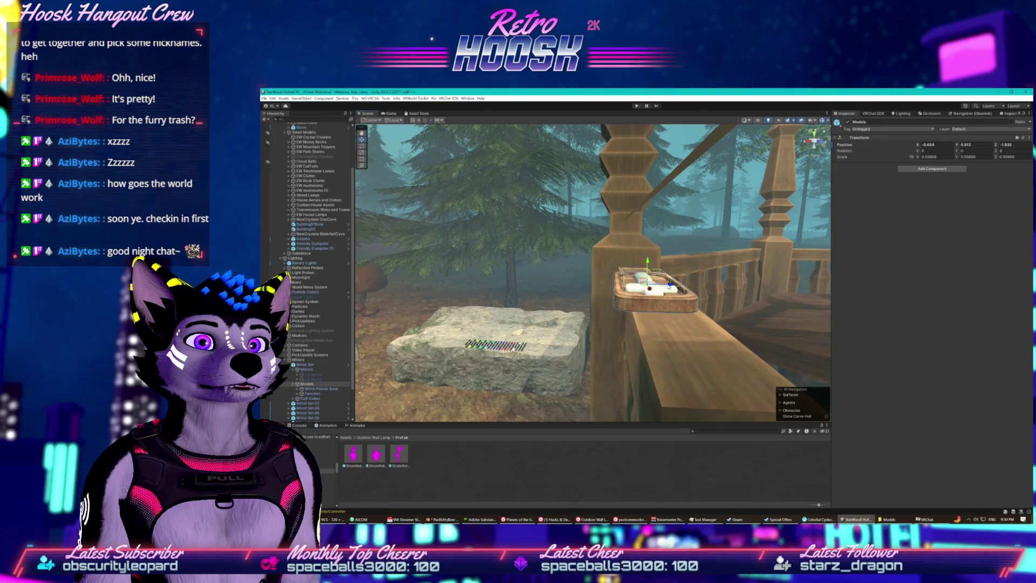
drag(669, 286, 535, 295)
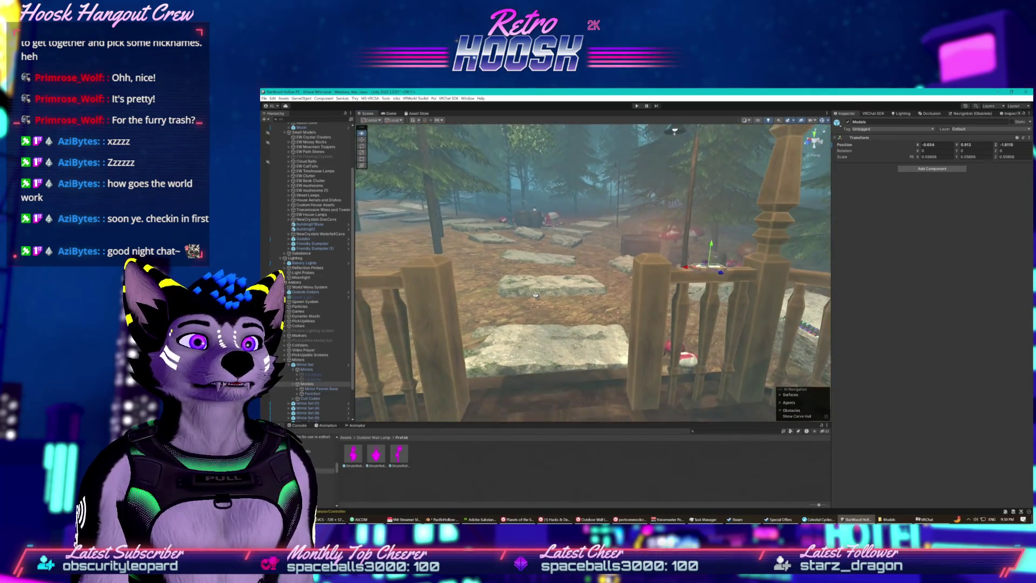
click(525, 259)
click(484, 270)
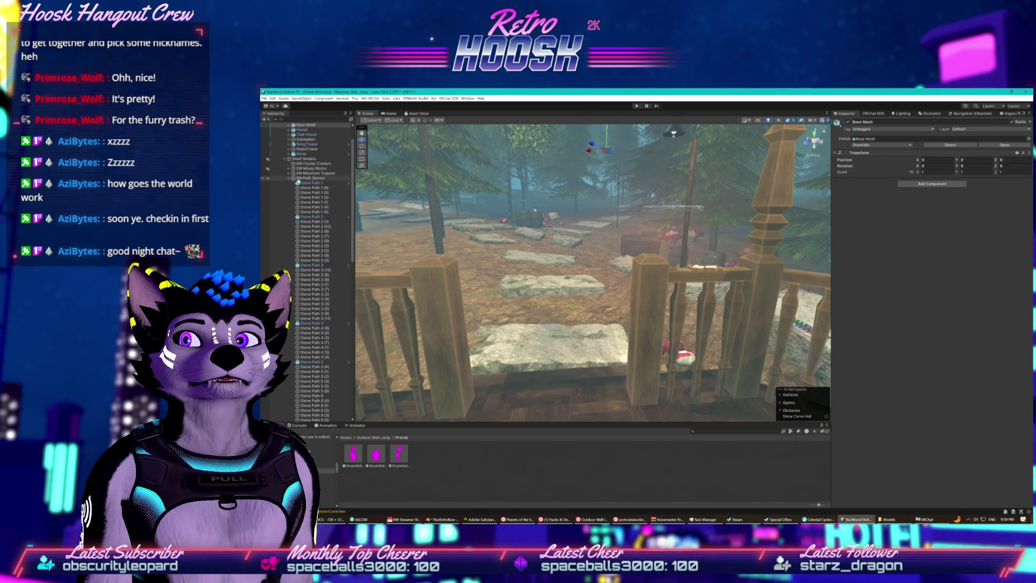
- Collapse the Small Models group and enter Play mode to test the forest world
click(285, 159)
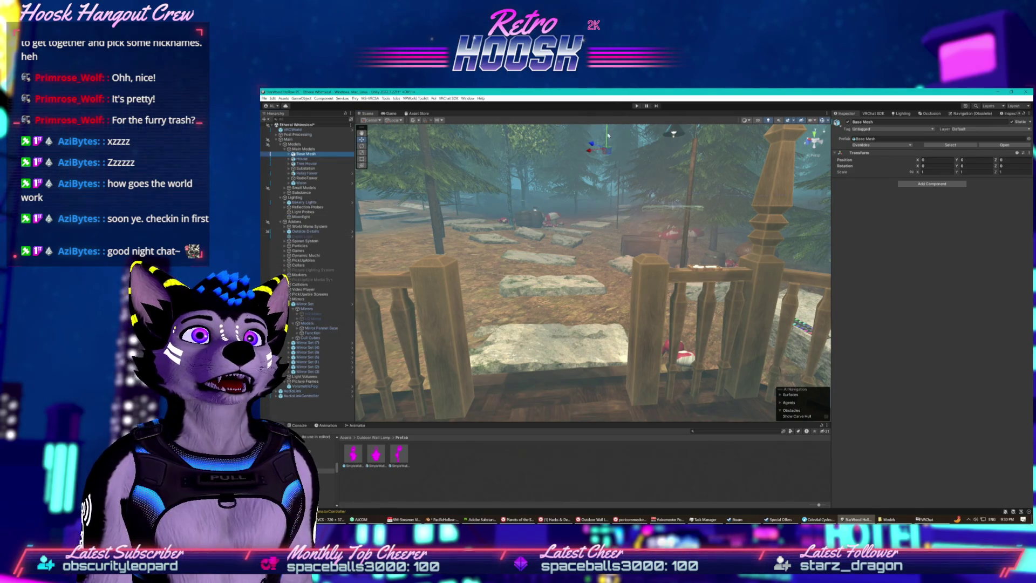
click(638, 106)
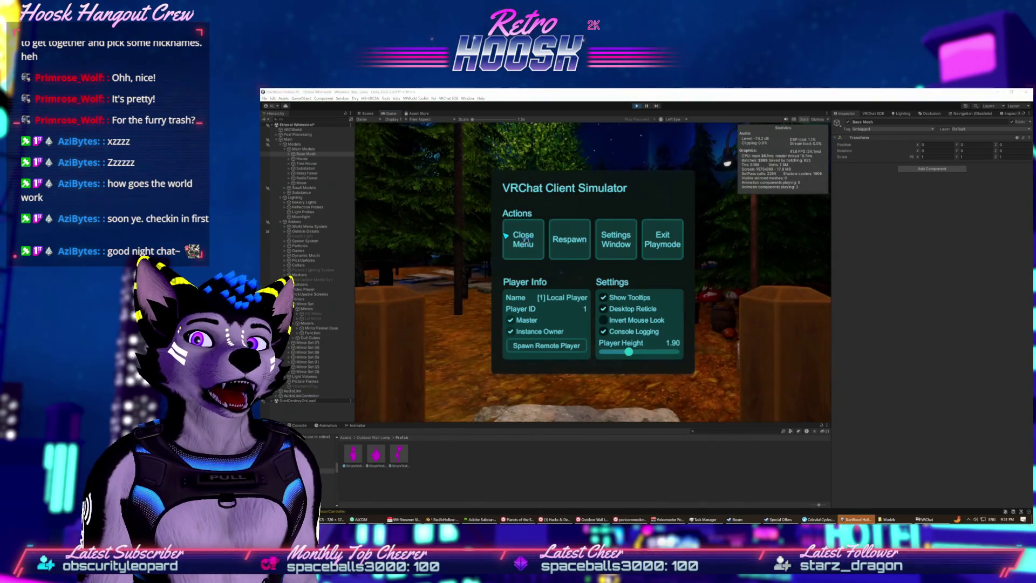
- Close the Client Simulator menu, look around the night forest, then return to the Scene view
click(521, 251)
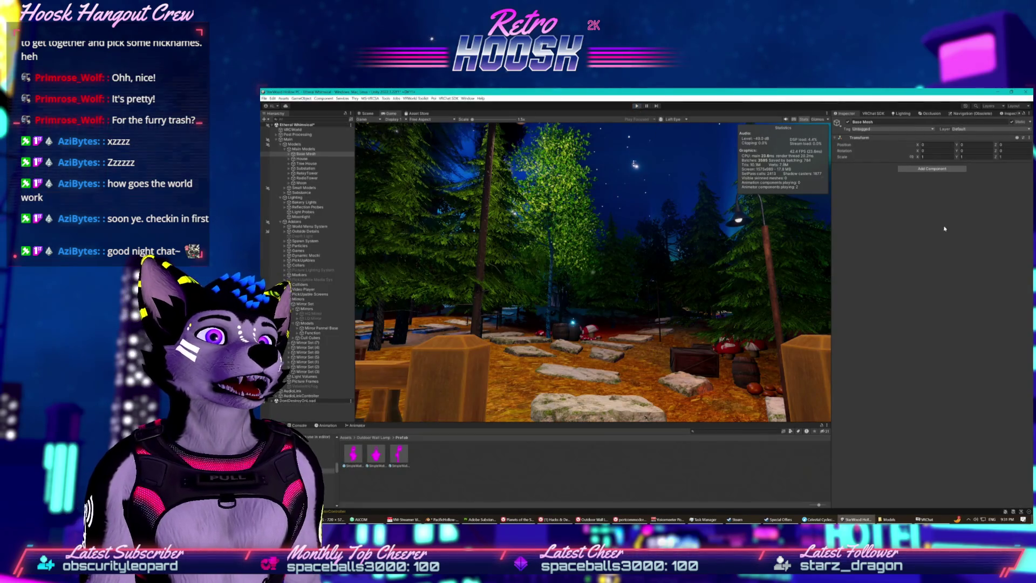
key(ctrl+1)
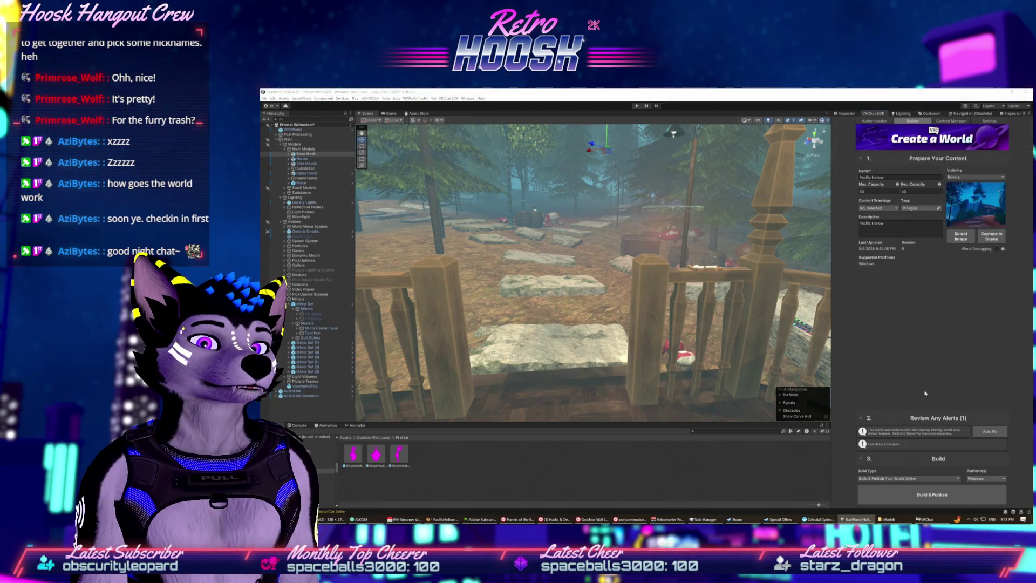
- Start Build & Publish of the forest world from the VRChat SDK builder
click(917, 496)
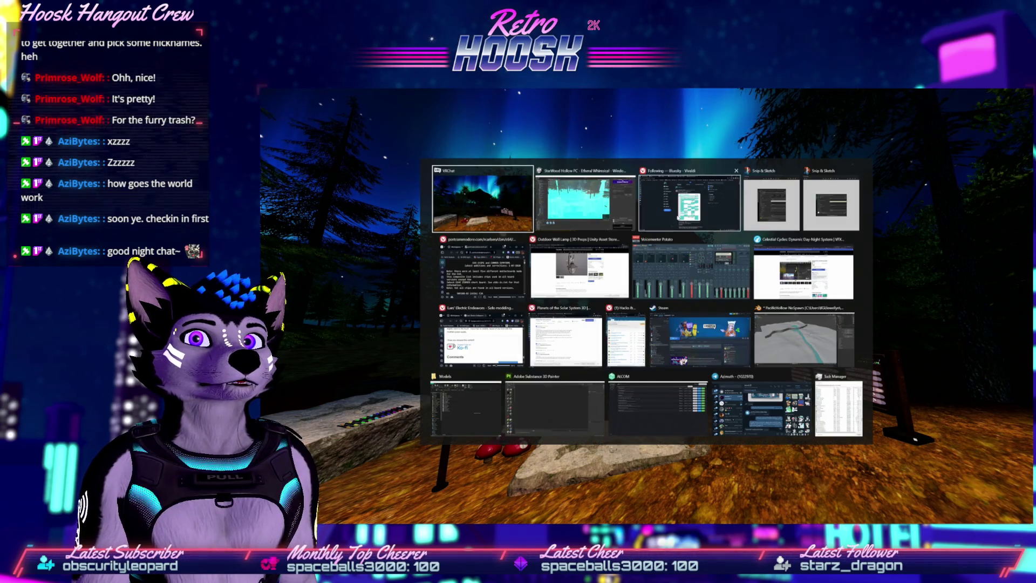
key(alt+Tab)
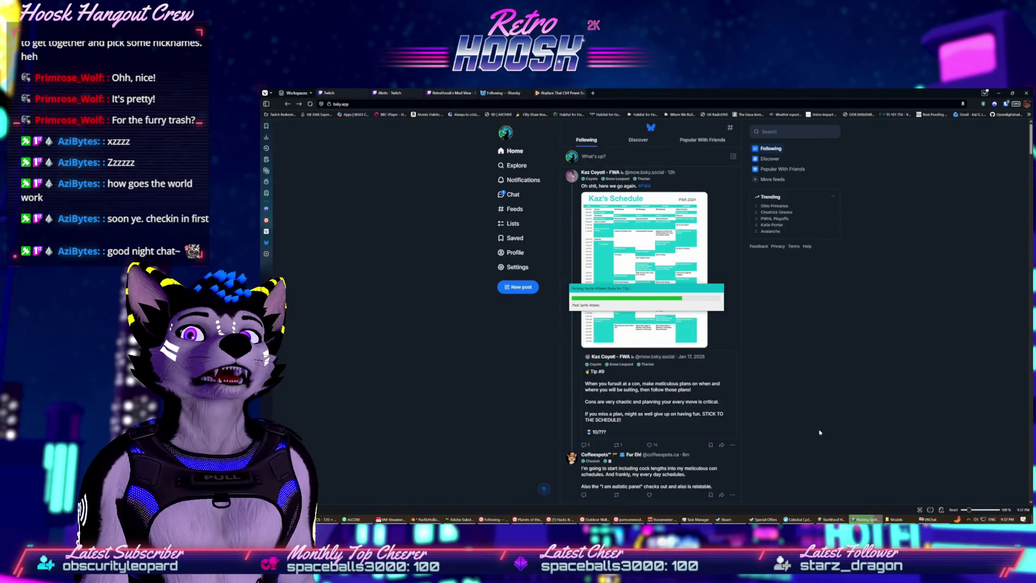
key(alt+Tab)
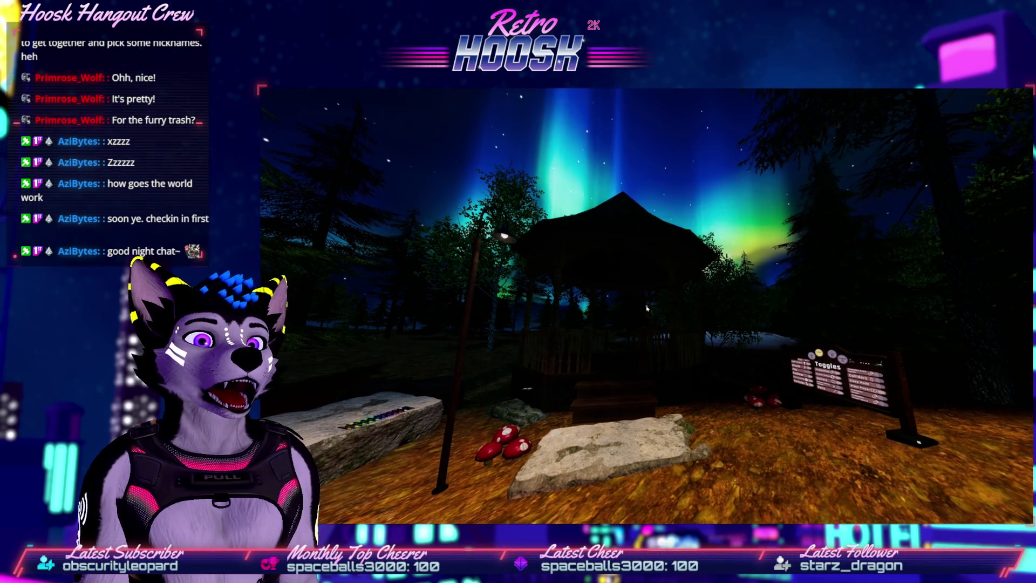
- Check the world build progress window, then bring the Celestial Cycles store page forward
key(alt+Tab)
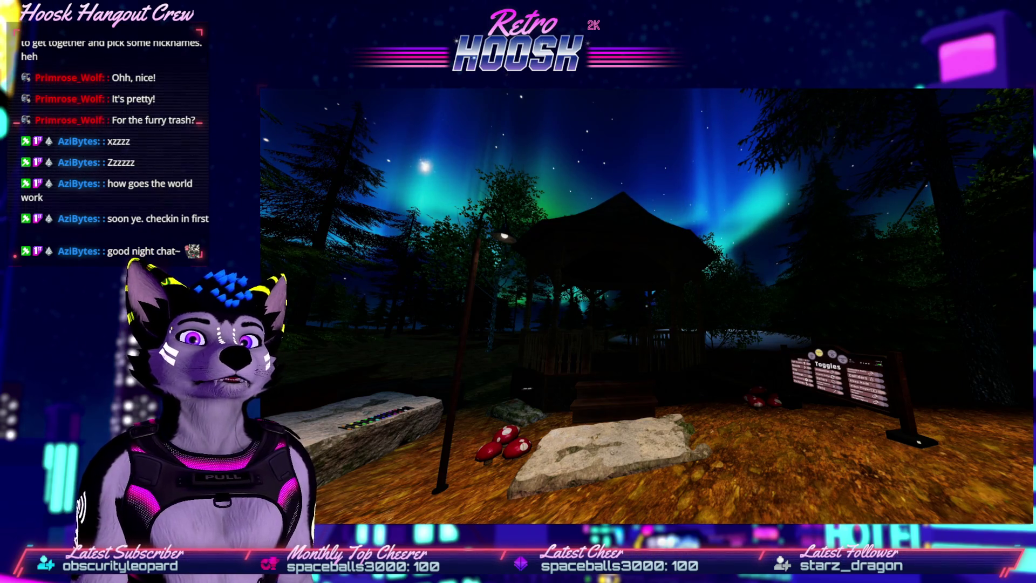
key(alt+Tab)
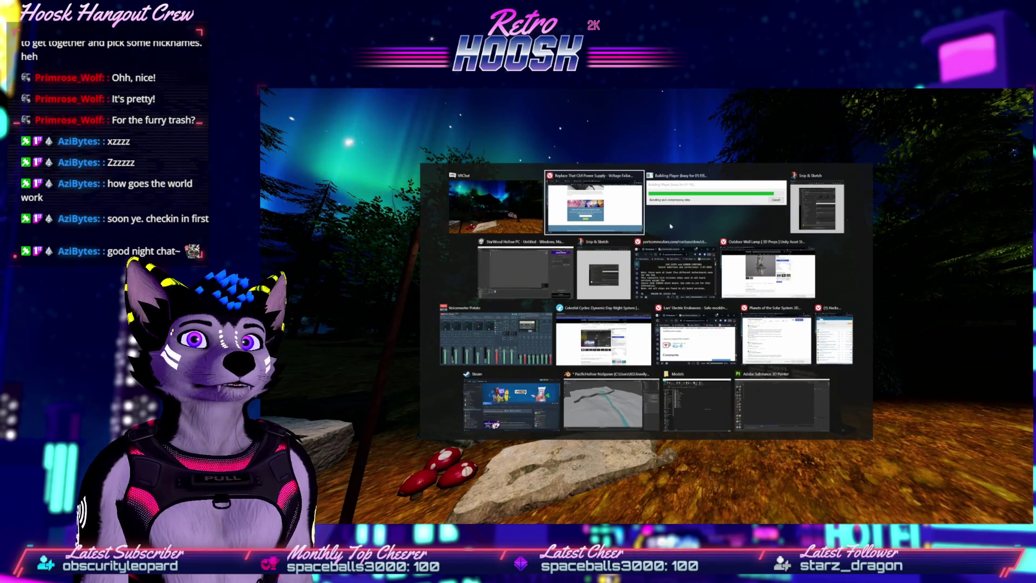
click(671, 226)
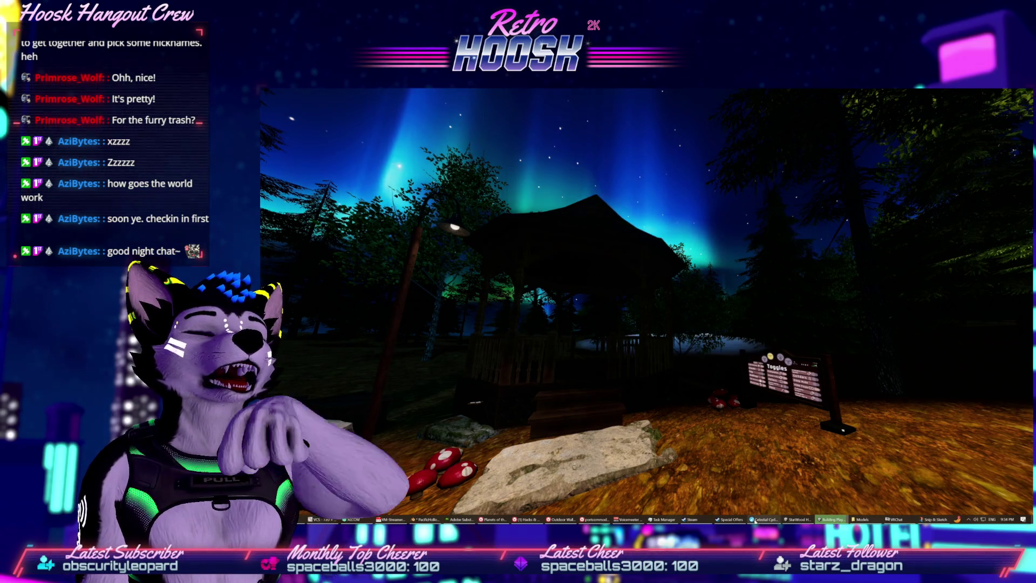
click(761, 519)
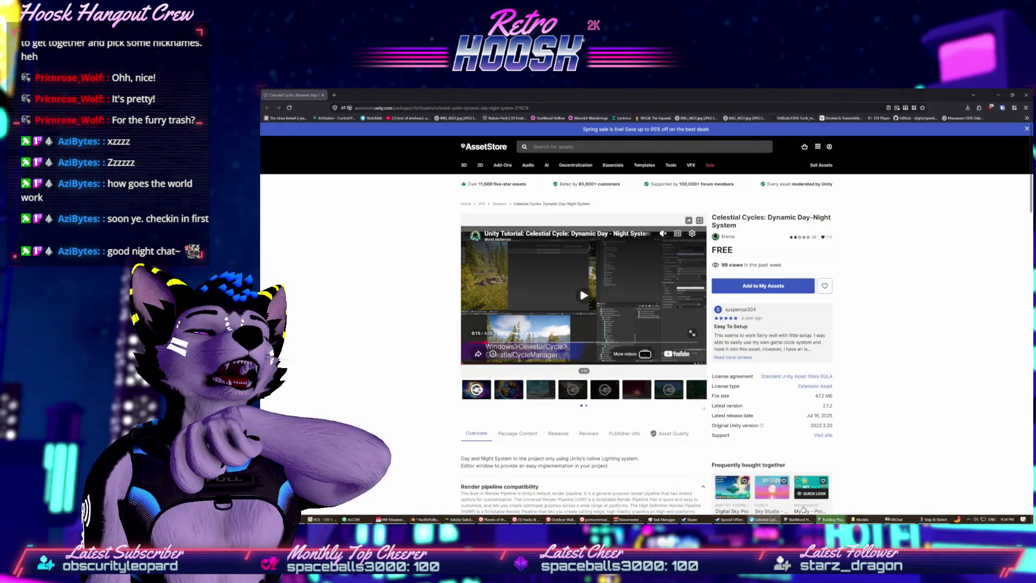
- Check the build progress, then jump to the Celestial Cycles Reviews section
click(833, 519)
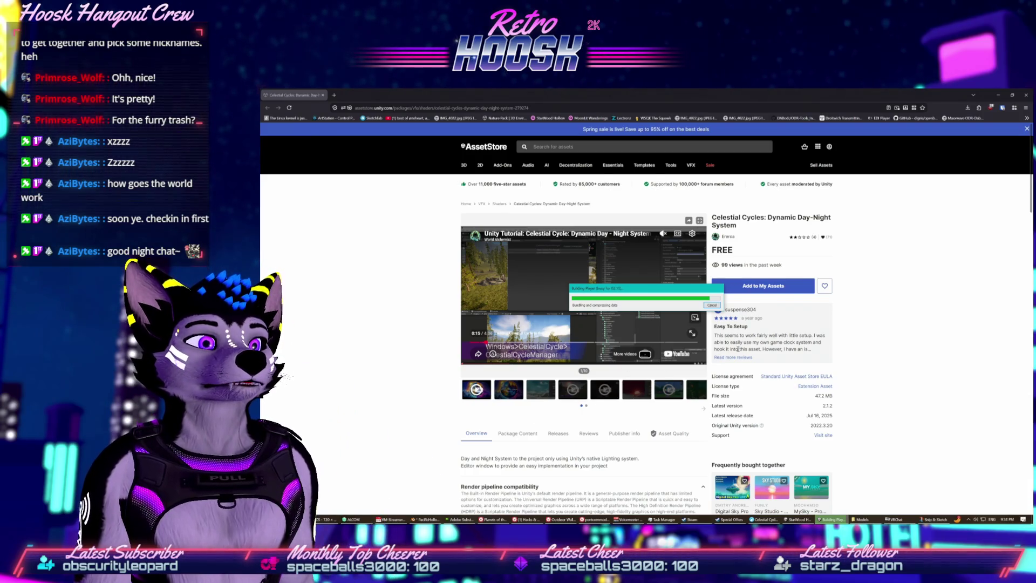
click(589, 433)
scroll(738, 360, down, 2)
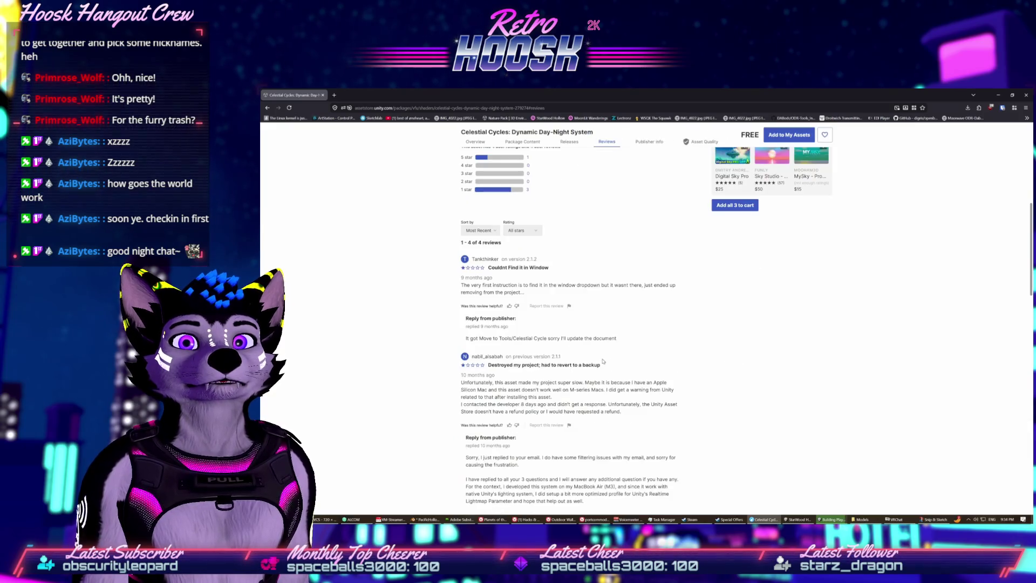
- Read down to the one-star review and highlight the publisher's Lighting, Skybox and Directional Light reply passages
scroll(603, 361, down, 1)
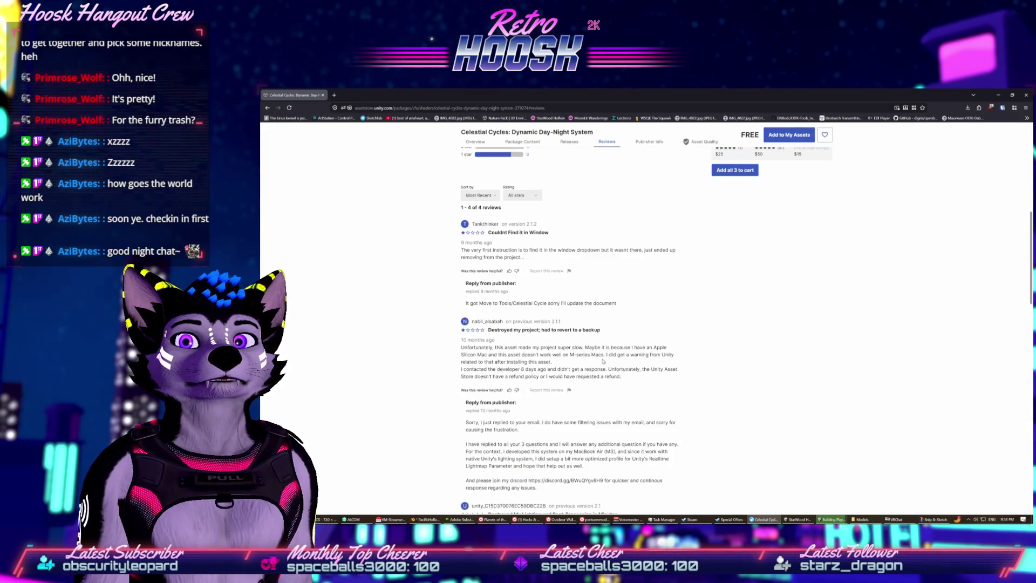
scroll(603, 361, down, 1)
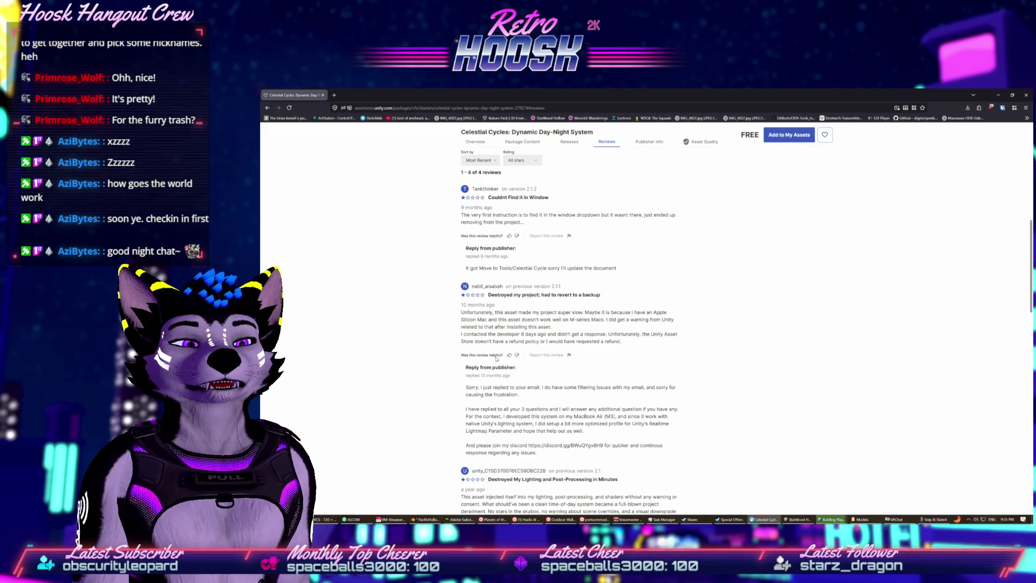
triple_click(607, 415)
click(657, 370)
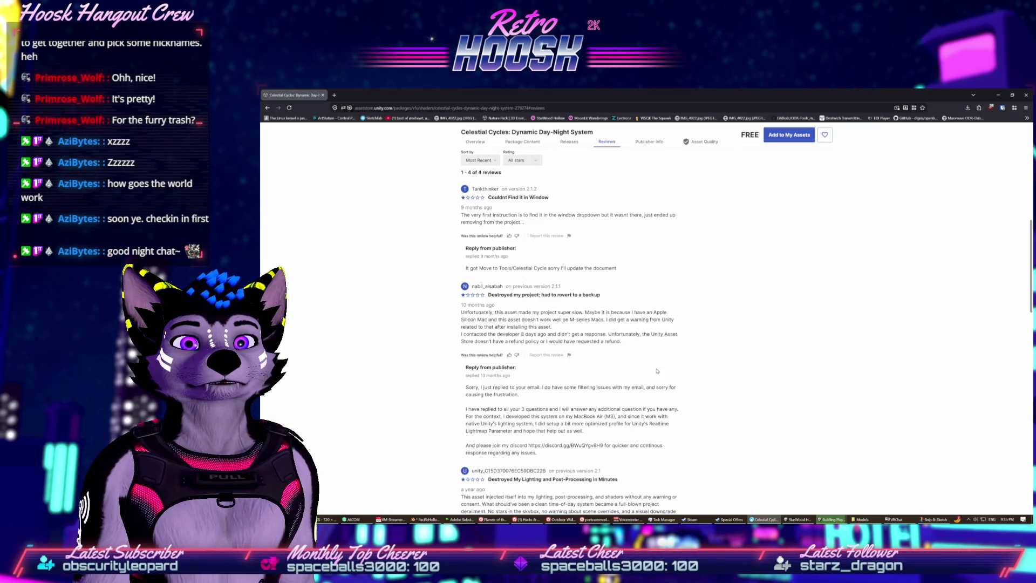
scroll(595, 376, down, 3)
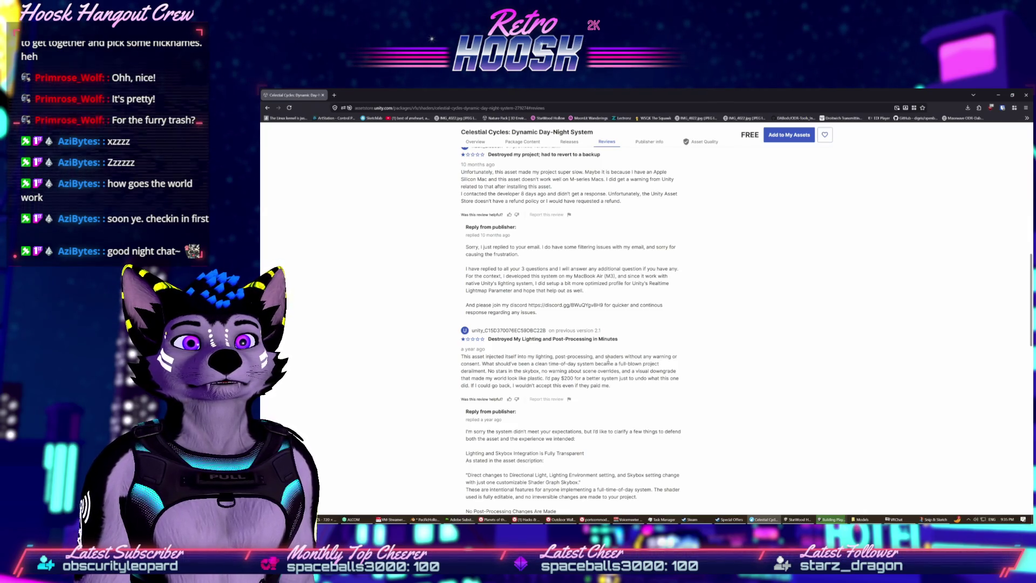
scroll(619, 399, down, 2)
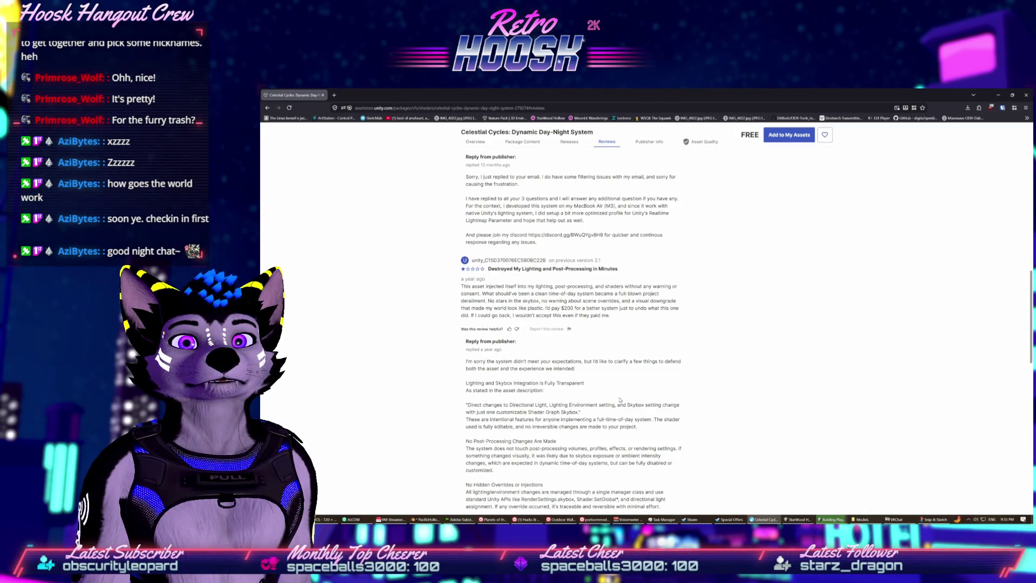
scroll(619, 400, down, 2)
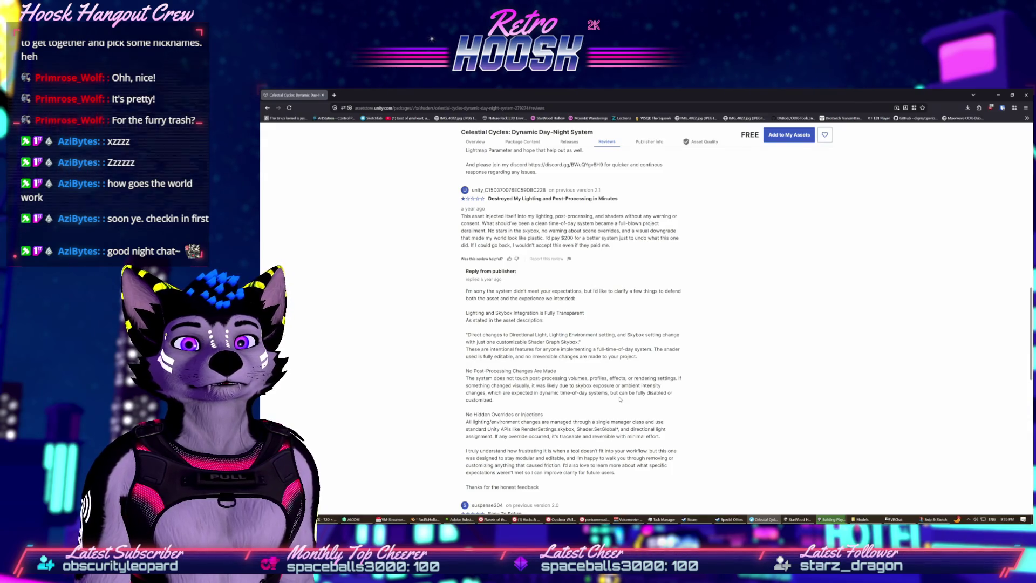
mouse_move(615, 473)
mouse_down()
mouse_move(575, 435)
mouse_move(540, 331)
mouse_move(585, 312)
mouse_up()
drag(465, 313, 609, 385)
drag(466, 334, 627, 423)
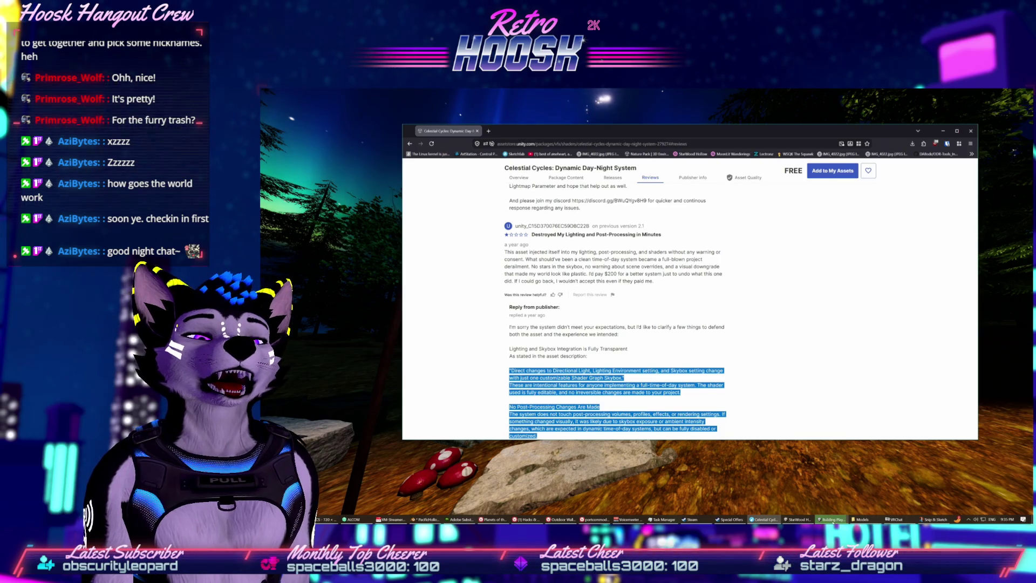
- Switch from the VRChat game back to check the build progress window
mouse_move(833, 521)
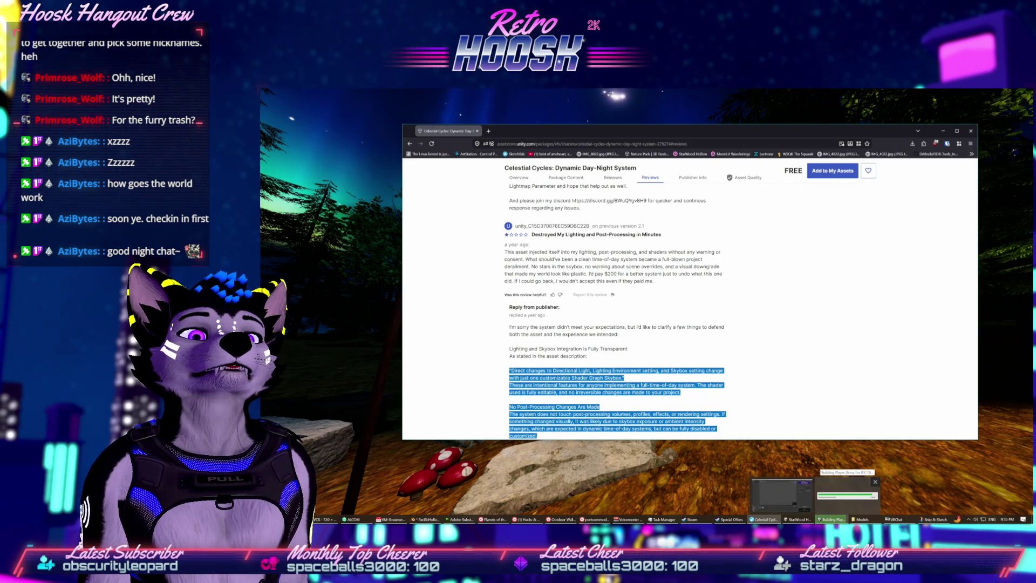
click(847, 493)
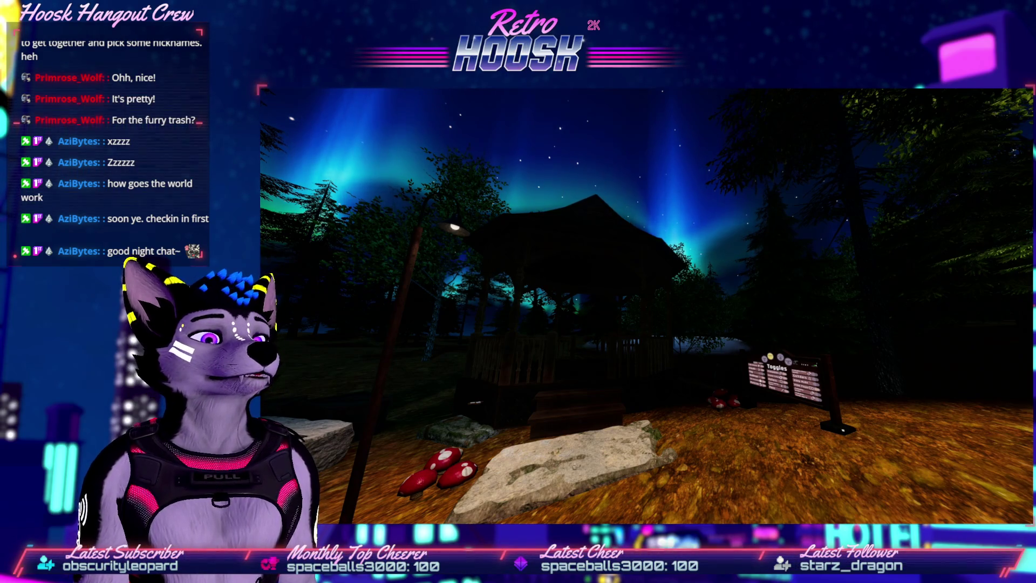
key(alt+Tab)
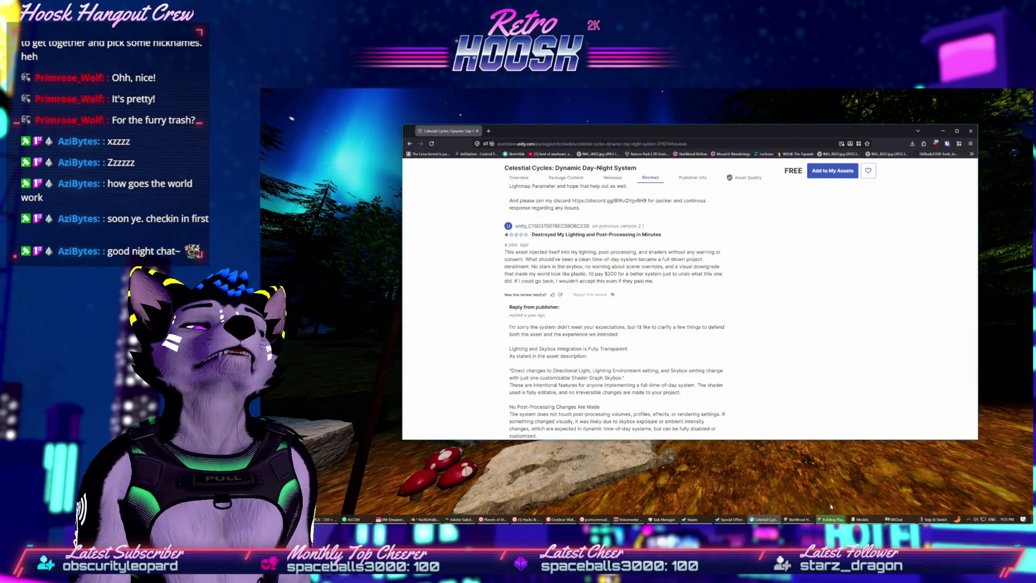
click(831, 519)
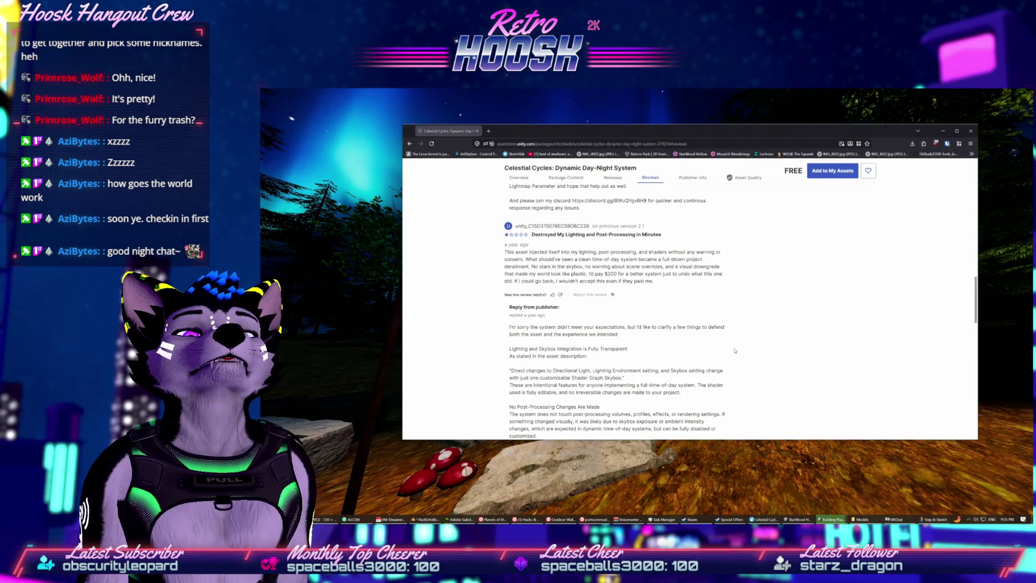
- Scroll the Celestial Cycles page back to the top and shift the browser window left over the game
scroll(694, 331, down, 10)
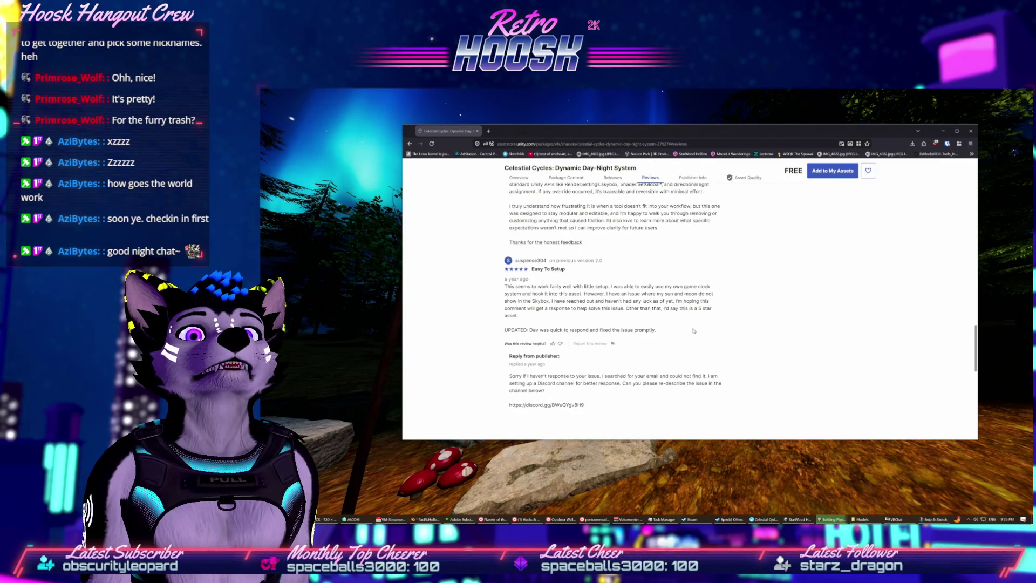
scroll(694, 331, down, 5)
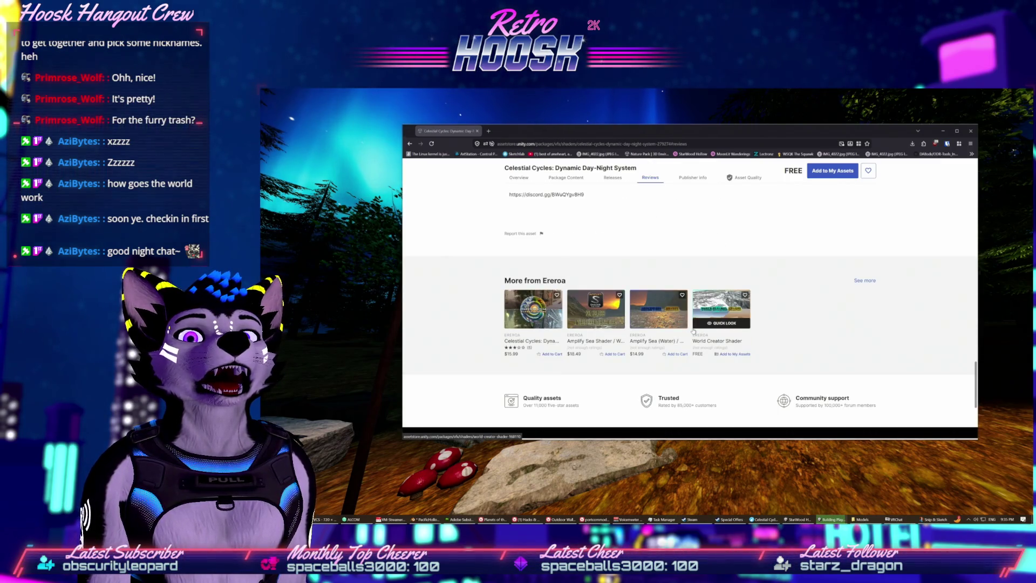
scroll(693, 331, up, 4)
scroll(694, 331, up, 15)
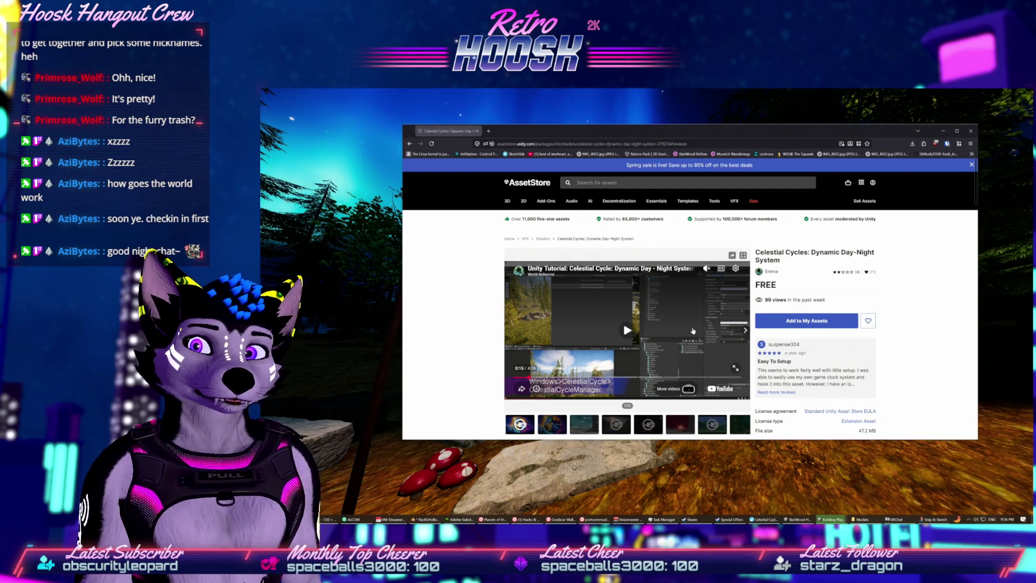
scroll(693, 331, down, 5)
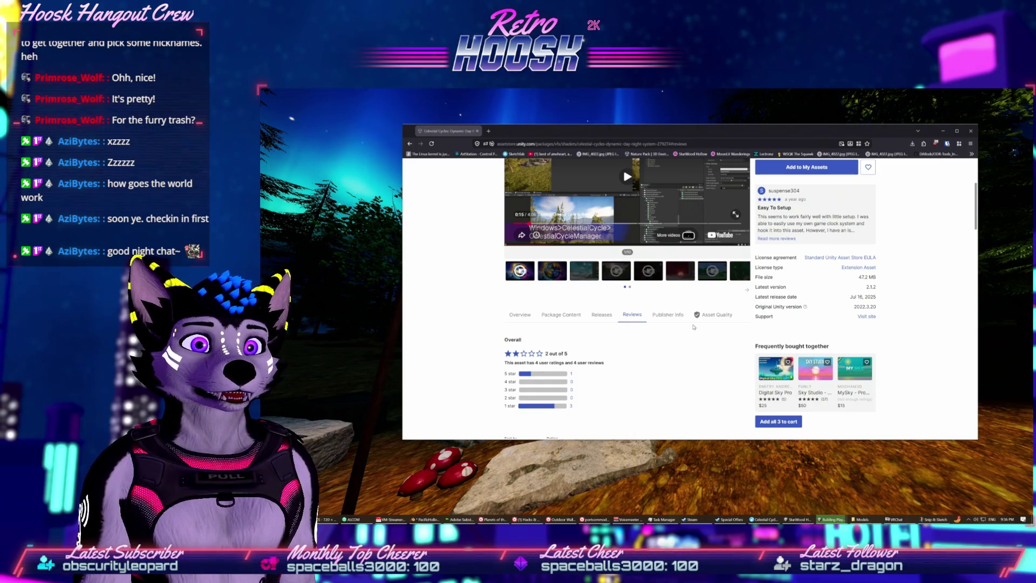
scroll(752, 220, up, 3)
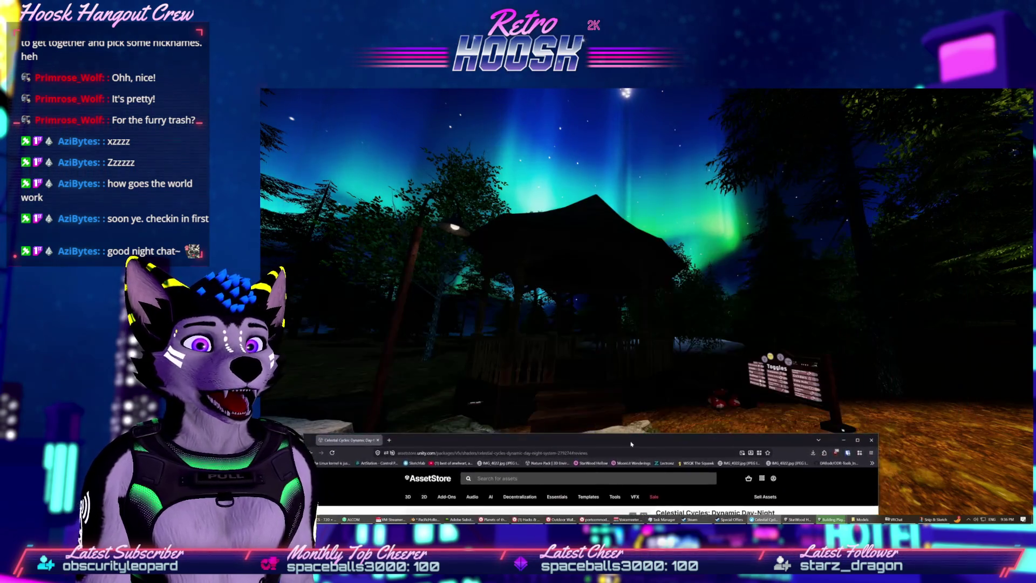
drag(730, 134, 643, 157)
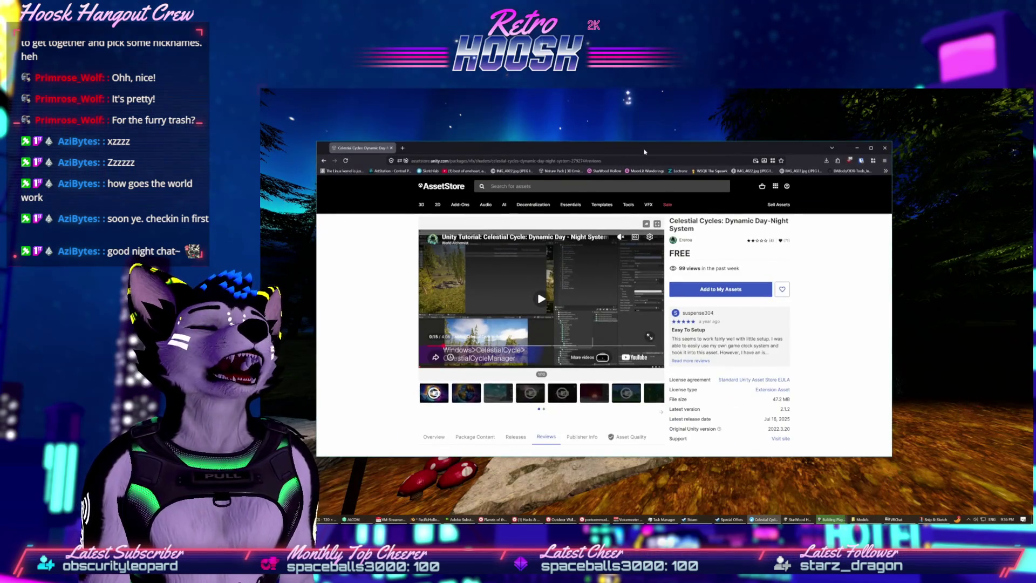